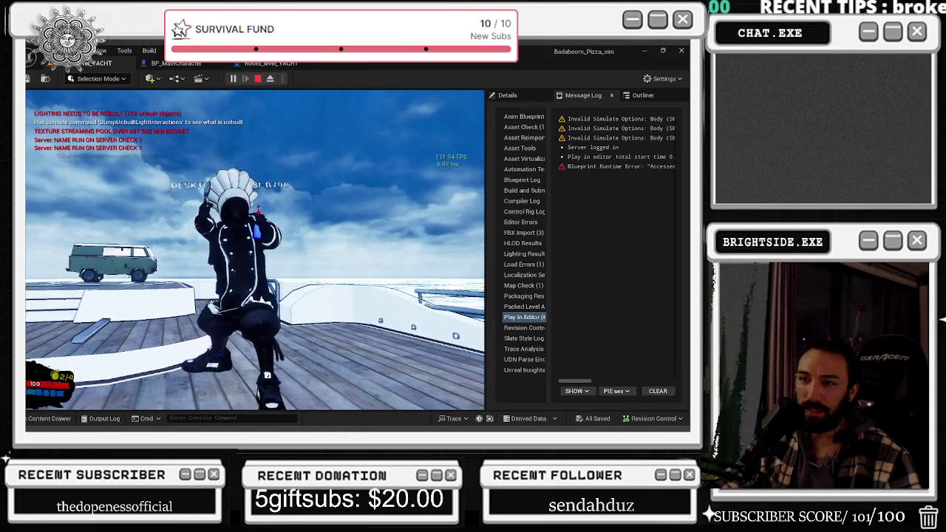
End the chef's Play In Editor test, minimize Unreal Editor and bring up the window switcher.
key("Escape")
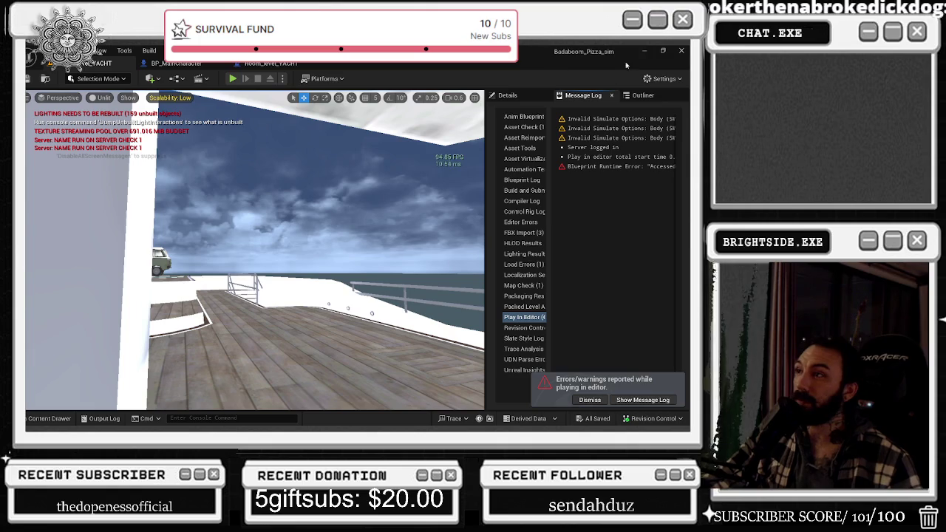
left_click(645, 51)
key("alt+Tab")
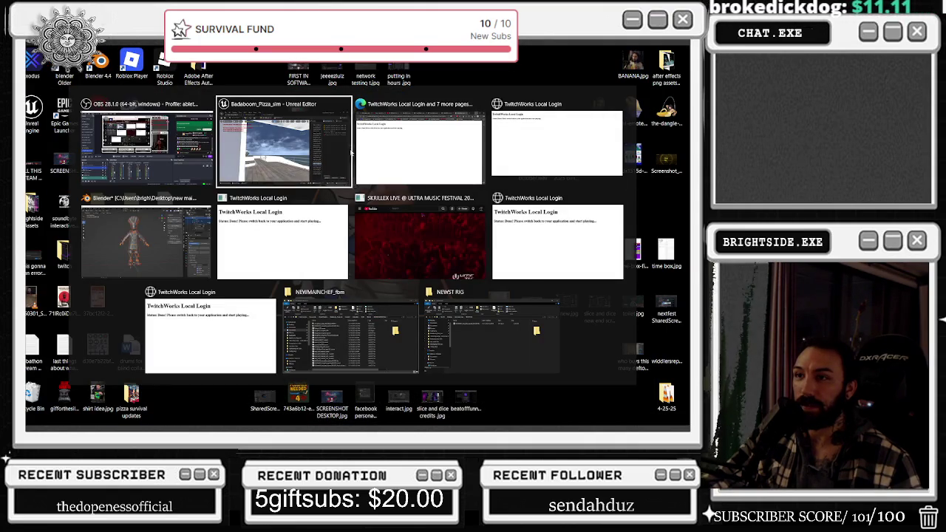
In Blender's Pose Mode, test-rotate upperarm_twist_01_r to check shoulder deformation, then cancel it.
left_click(192, 229)
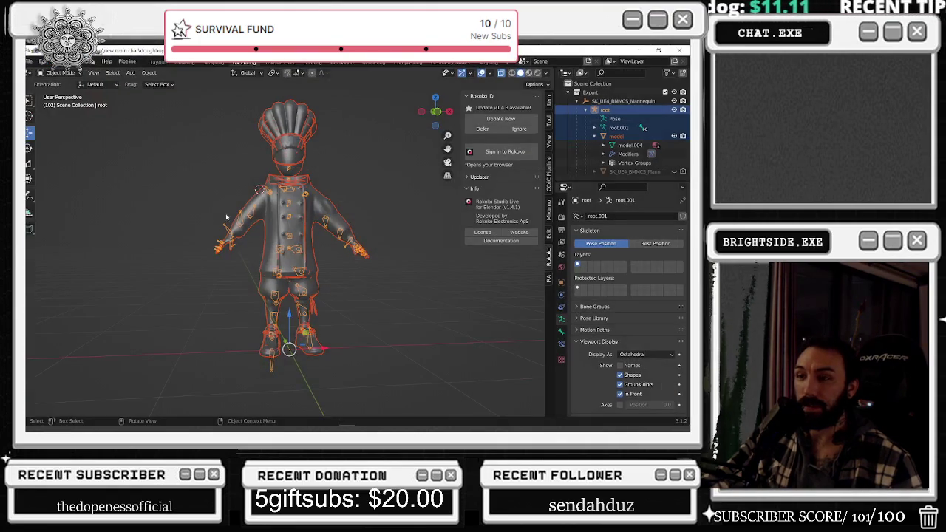
left_click(59, 72)
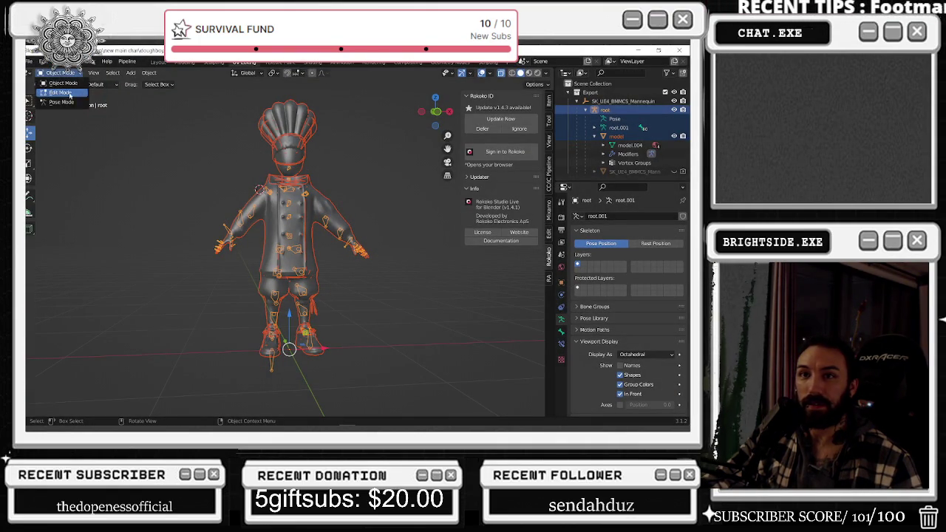
left_click(59, 98)
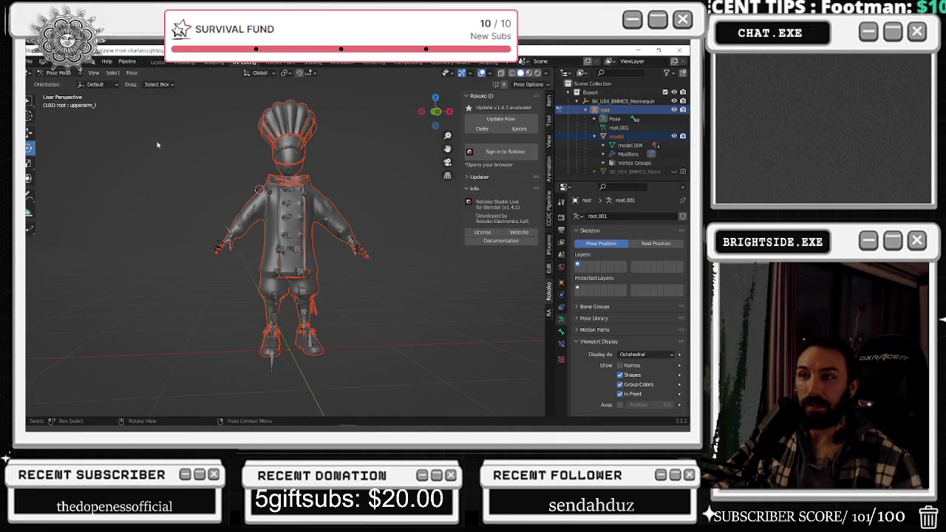
left_click(272, 191)
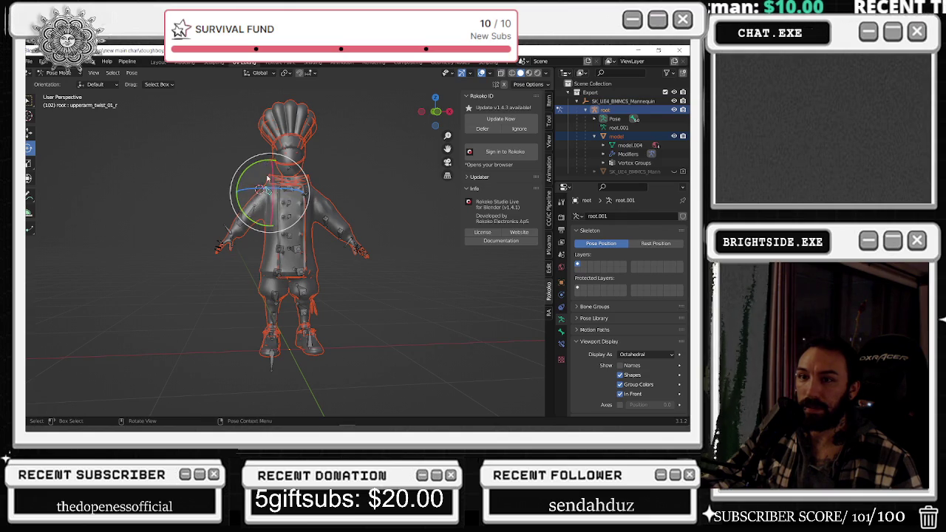
middle_click_drag(272, 191, 324, 205)
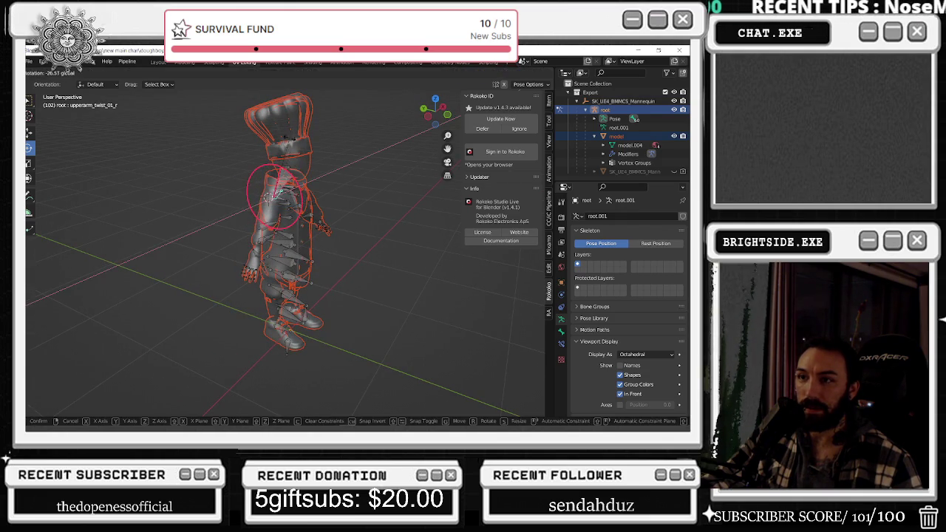
middle_click_drag(294, 177, 259, 164)
left_click_drag(259, 164, 239, 185)
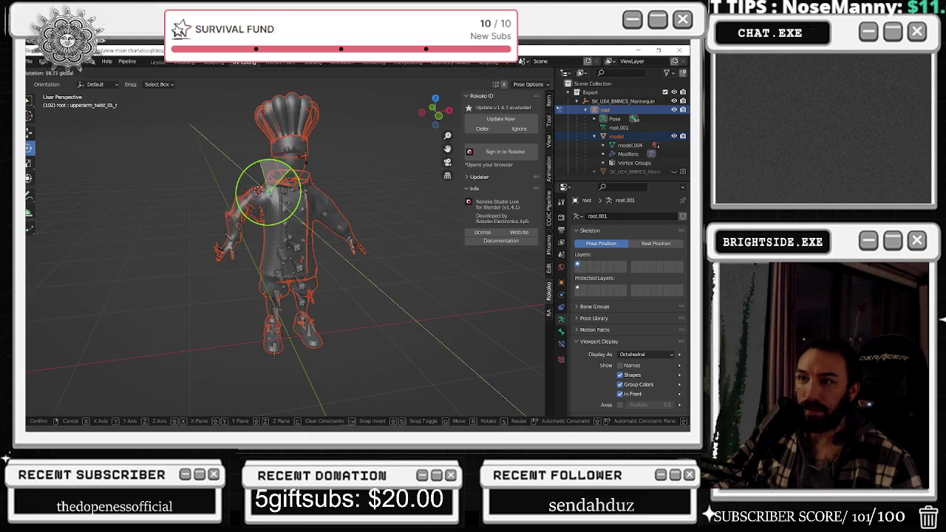
Select upperarm_r and display the middle_02_r finger weights in Weight Paint mode.
scroll(238, 184, "up", 3)
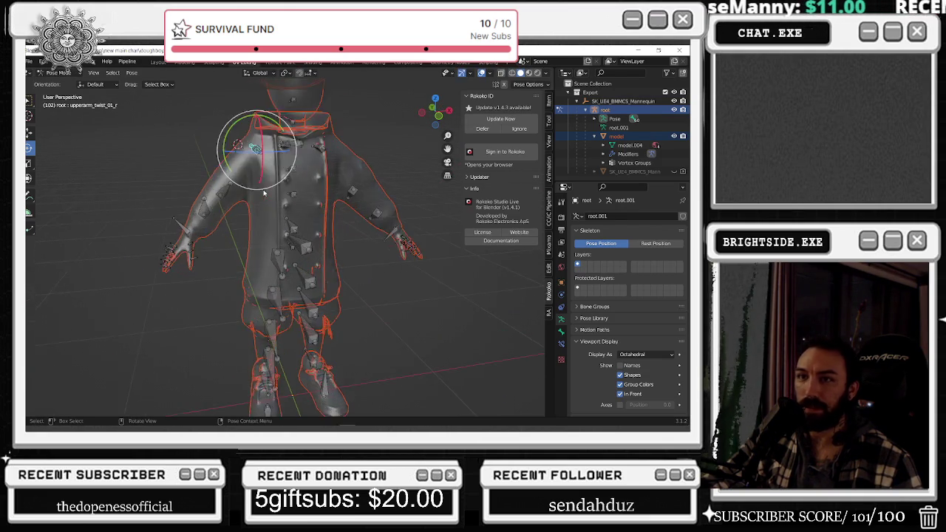
scroll(247, 159, "up", 2)
left_click(252, 129)
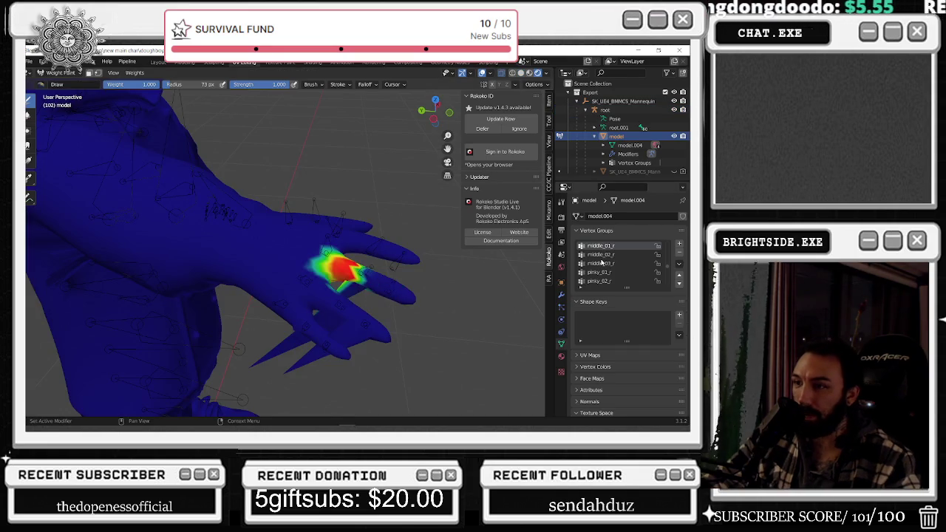
left_click(600, 254)
Make hand_r the active vertex group and erase stray weight below the wrist at weight 0.
scroll(602, 262, "up", 1, "ctrl")
scroll(602, 262, "up", 1, "ctrl")
scroll(602, 262, "up", 1, "ctrl")
scroll(603, 262, "up", 1, "ctrl")
scroll(602, 262, "up", 1, "ctrl")
scroll(602, 262, "down", 1, "ctrl")
scroll(602, 262, "down", 1, "ctrl")
scroll(602, 262, "up", 1, "ctrl")
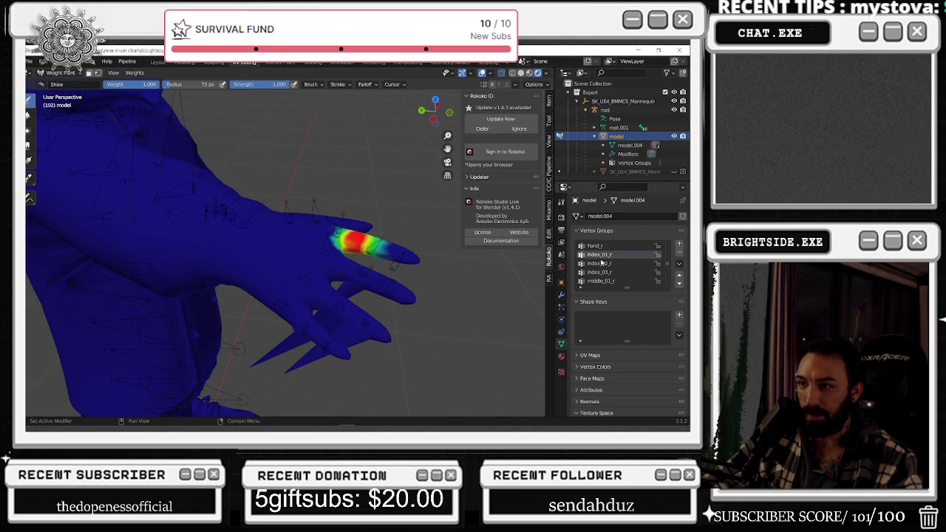
scroll(602, 262, "up", 2, "ctrl")
scroll(602, 263, "down", 1, "ctrl")
key("shift+x")
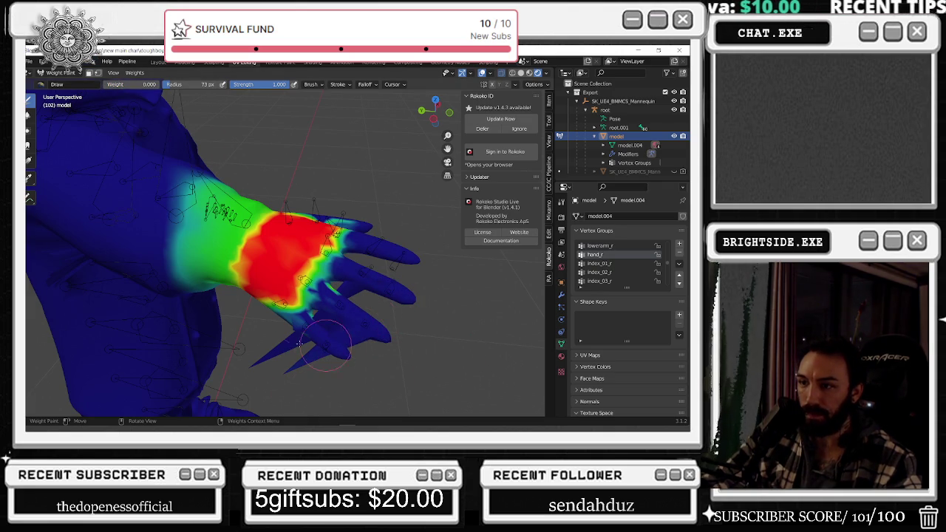
left_click_drag(294, 327, 252, 360)
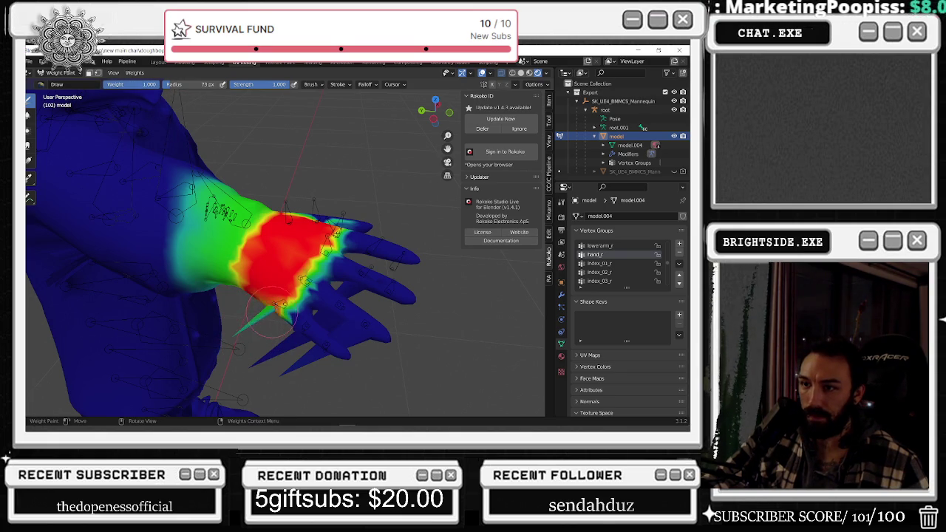
Paint full hand_r weight across the wrist, check the finger groups, then set brush weight to 0.
mouse_move(272, 303)
left_mouse_down()
mouse_move(258, 323)
mouse_move(319, 253)
left_mouse_up()
left_click_drag(255, 322, 317, 272)
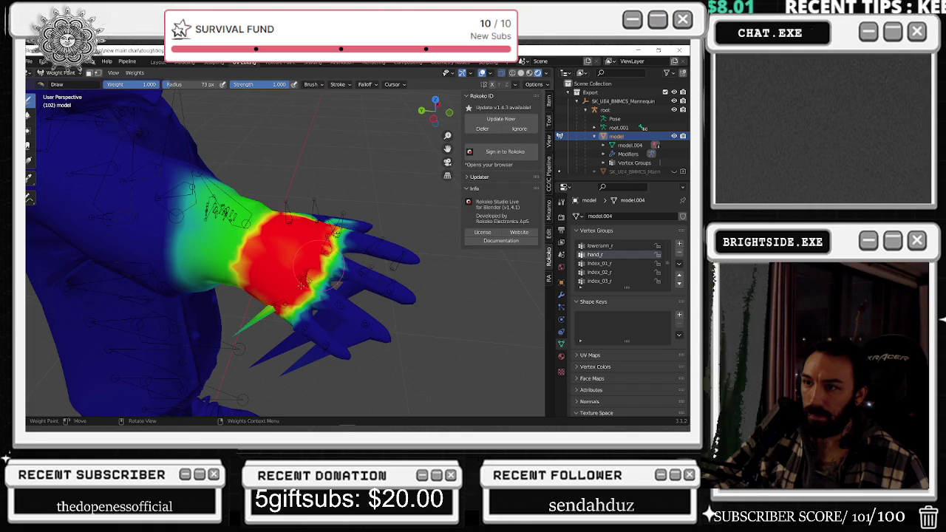
middle_click_drag(305, 280, 345, 278)
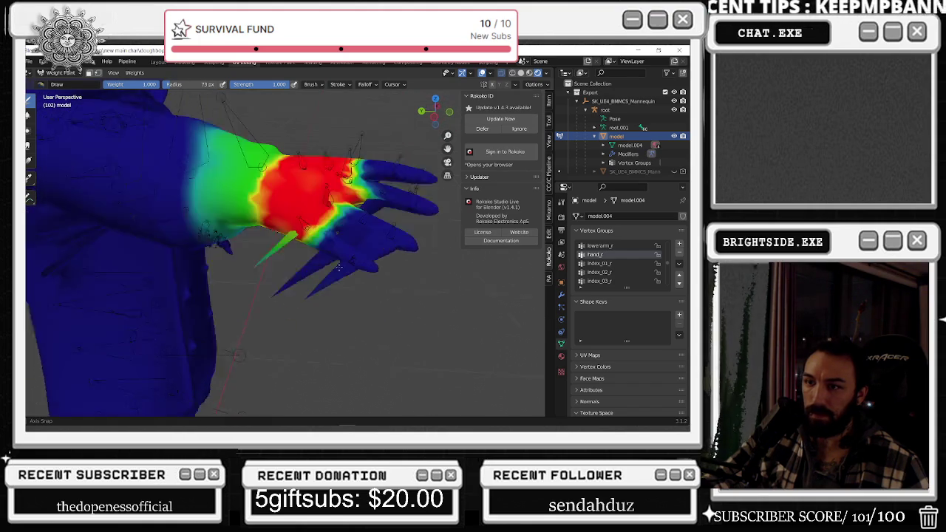
left_click(608, 263)
scroll(609, 272, "down", 1)
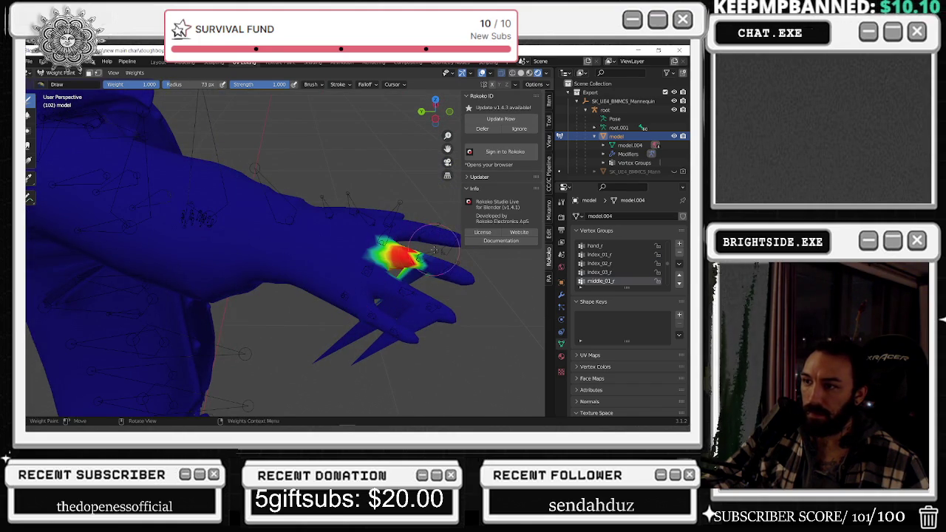
left_click(609, 272)
left_click(595, 245)
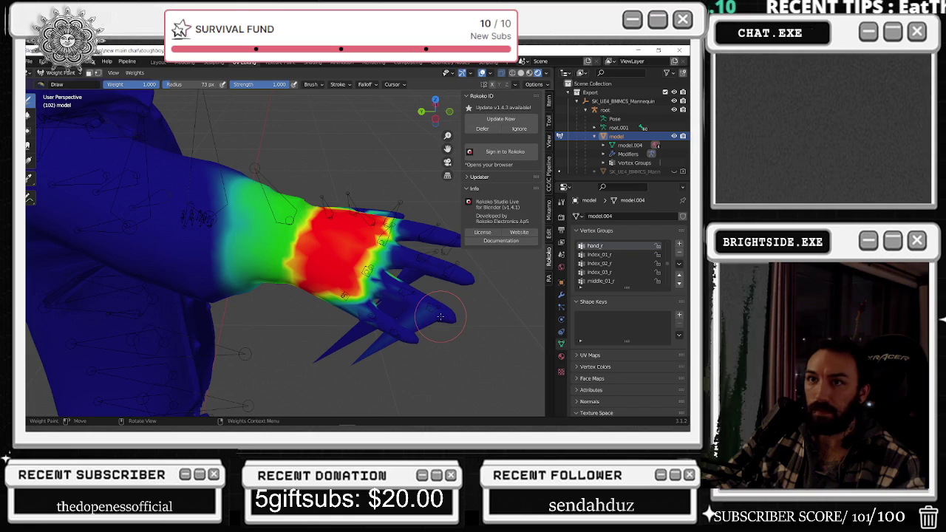
left_click_drag(140, 85, 103, 84)
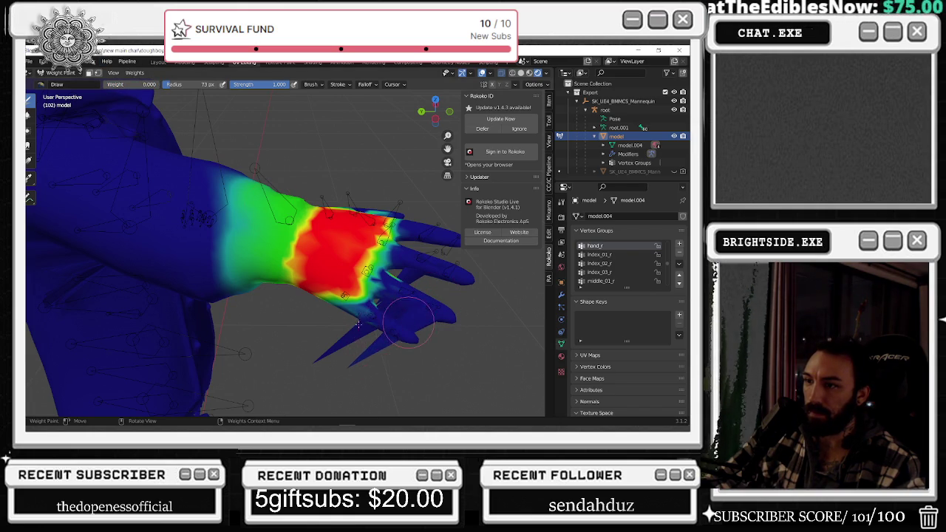
Inspect the index finger vertex groups, undoing an accidental weight removal on a finger.
left_click(612, 254)
left_click(612, 263)
left_click(611, 255)
scroll(612, 254, "down", 1, "ctrl")
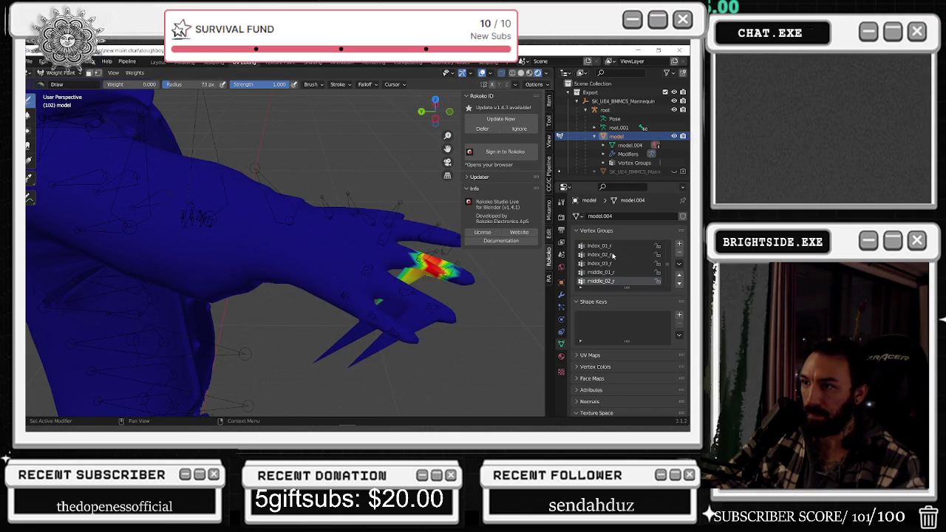
scroll(613, 258, "down", 1, "ctrl")
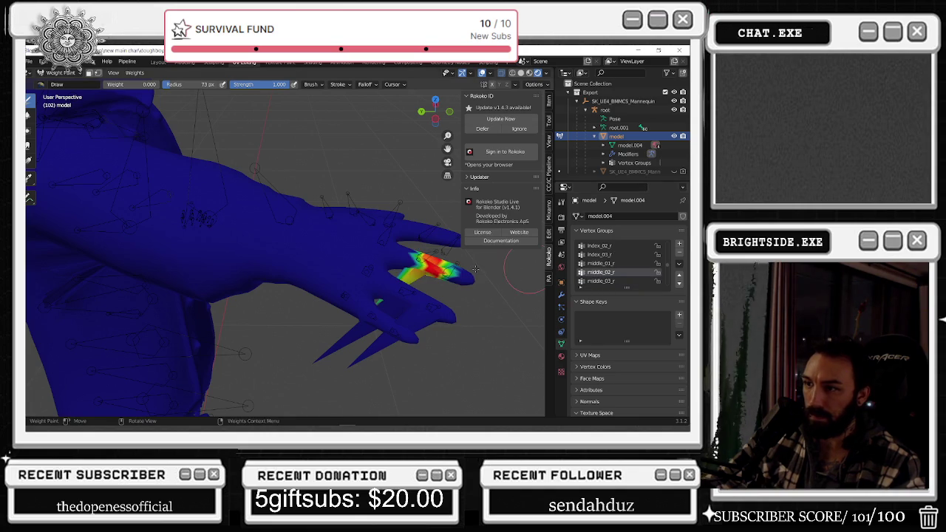
scroll(621, 271, "down", 1, "ctrl")
scroll(622, 275, "down", 1, "ctrl")
scroll(621, 274, "down", 1, "ctrl")
scroll(621, 273, "down", 1, "ctrl")
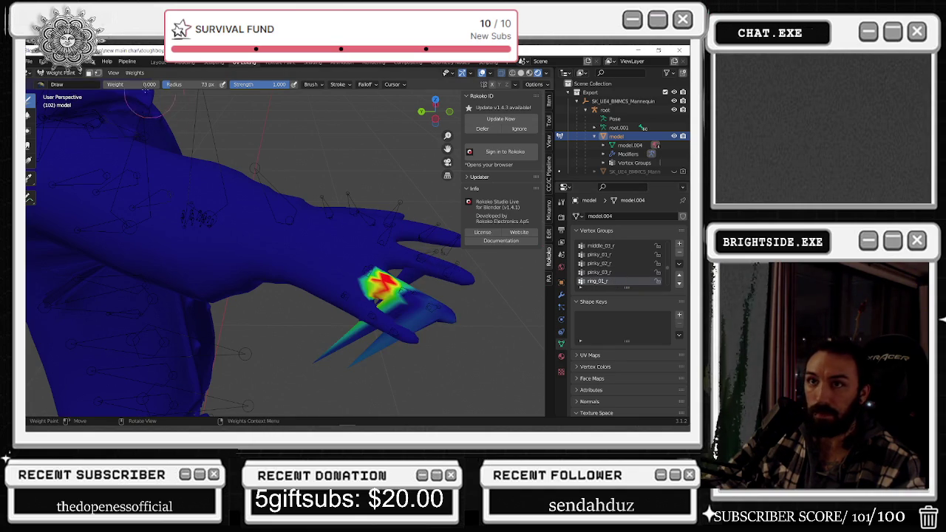
left_click(316, 360, "ctrl")
key("ctrl+z")
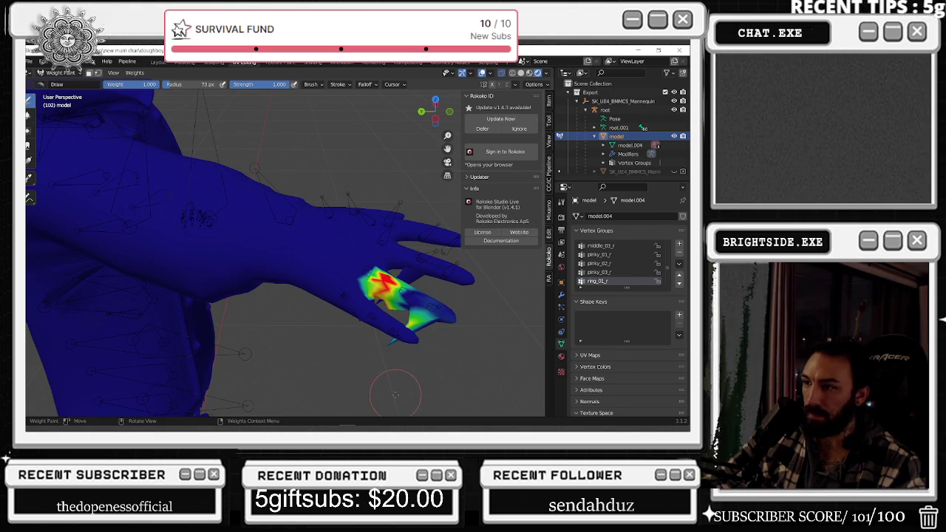
scroll(597, 274, "down", 1)
Paint full ring_02_r weight along the right ring finger, then reset brush weight to 0.
left_click(597, 281)
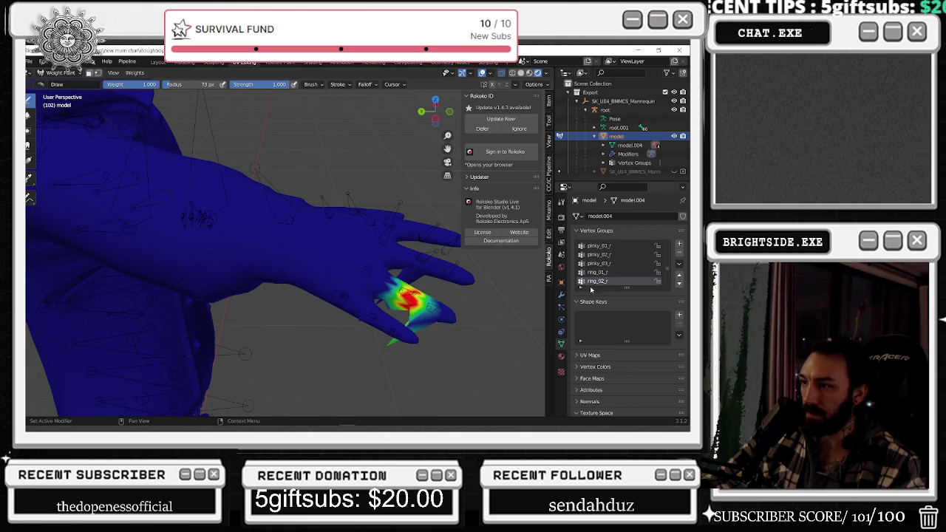
left_click_drag(390, 344, 386, 347)
mouse_move(415, 319)
left_mouse_down()
mouse_move(422, 313)
mouse_move(391, 296)
mouse_move(427, 307)
left_mouse_up()
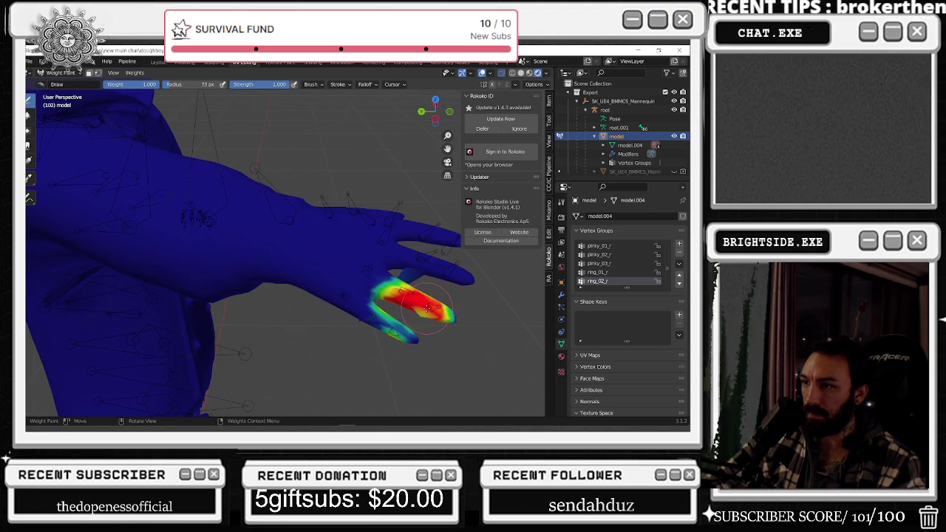
left_click_drag(137, 84, 100, 83)
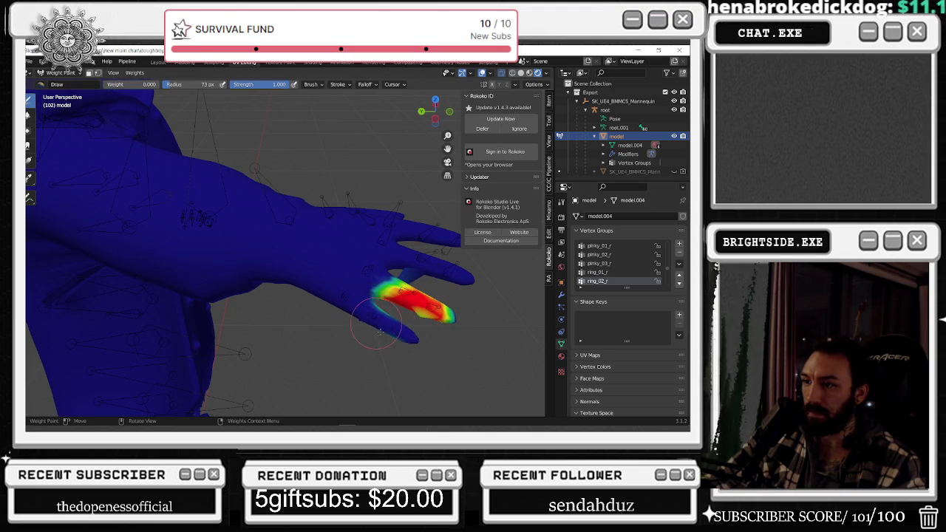
middle_click_drag(369, 325, 260, 365)
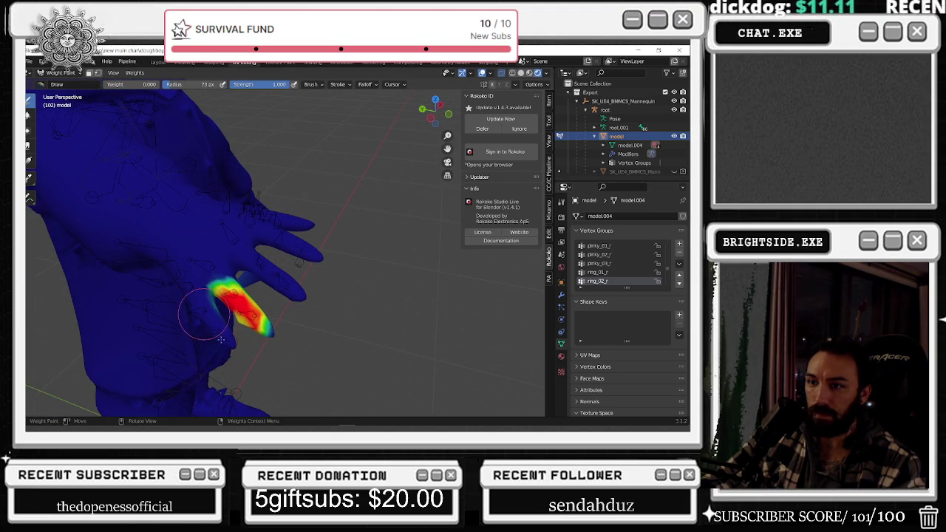
scroll(612, 254, "up", 2)
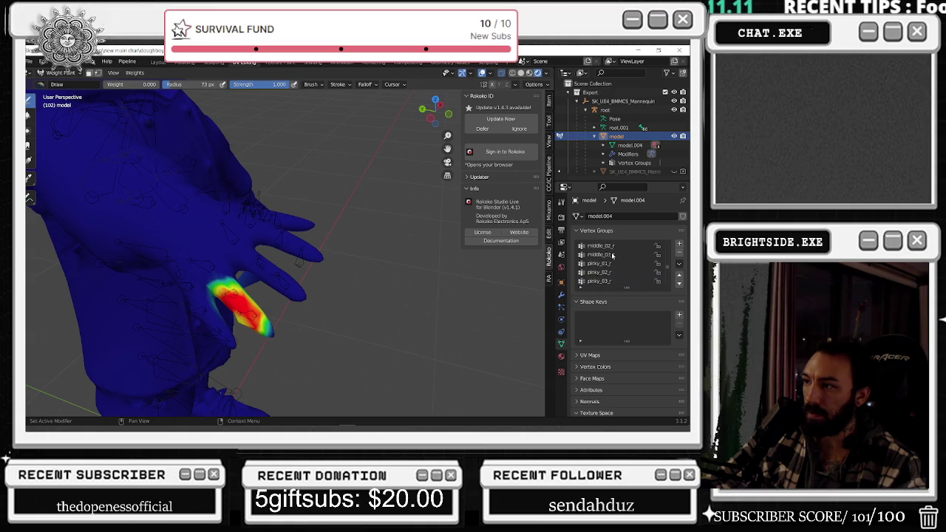
Erase excess middle_02_r weight, then repaint the middle finger segments at full weight 1.0.
left_click(602, 246)
mouse_move(333, 222)
middle_mouse_down()
mouse_move(421, 166)
mouse_move(294, 358)
mouse_move(322, 381)
middle_mouse_up()
mouse_move(316, 318)
middle_mouse_down()
mouse_move(332, 362)
mouse_move(293, 286)
middle_mouse_up()
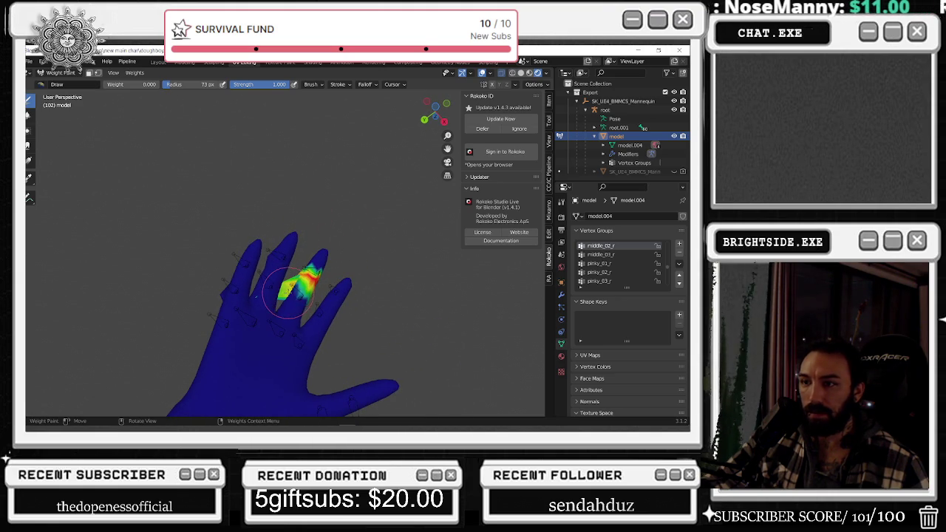
left_click_drag(294, 284, 305, 282)
left_click_drag(122, 84, 159, 84)
left_click_drag(318, 260, 306, 281)
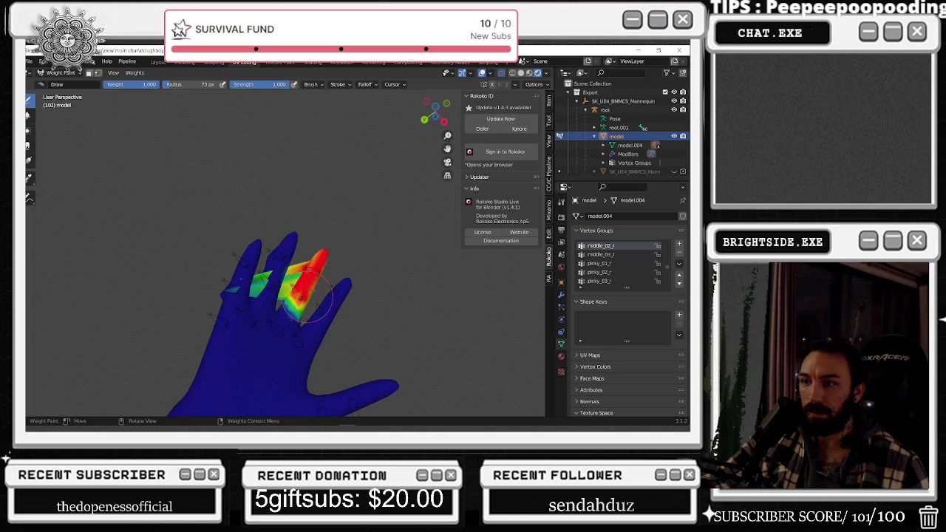
mouse_move(294, 280)
left_mouse_down()
mouse_move(222, 289)
mouse_move(231, 295)
mouse_move(243, 284)
left_mouse_up()
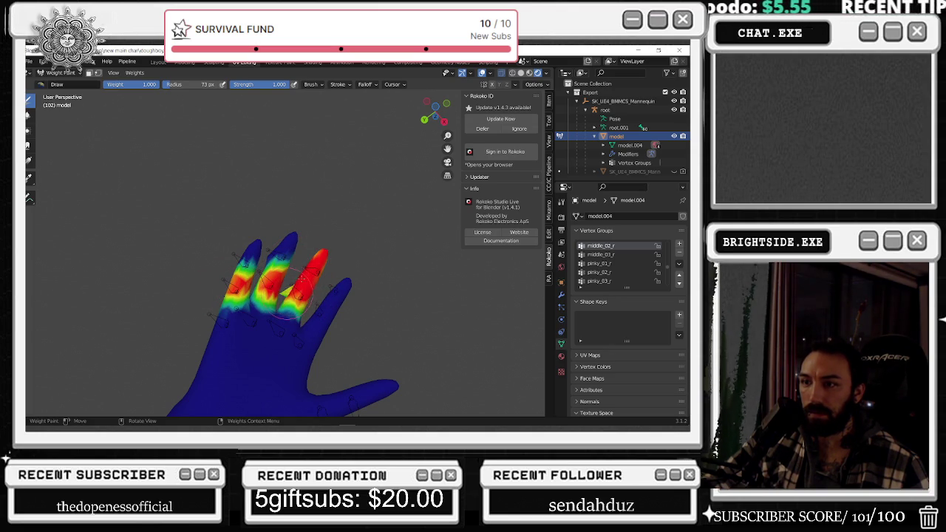
Clear stray middle_02_r weights from the neighbouring and lower fingers, keeping only the weighted finger red.
scroll(296, 274, "down", 5)
mouse_move(295, 274)
middle_mouse_down()
mouse_move(284, 293)
mouse_move(235, 200)
mouse_move(128, 105)
middle_mouse_up()
scroll(303, 273, "up", 5)
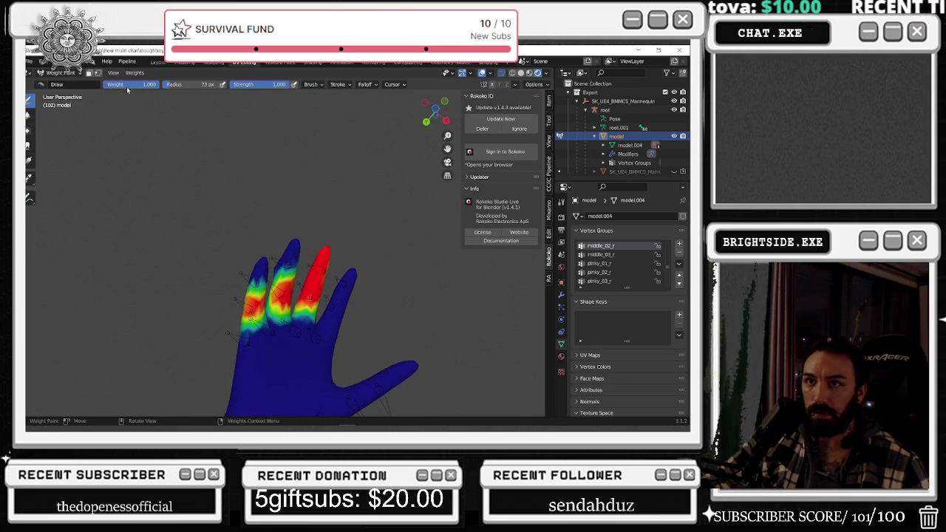
mouse_move(281, 275)
left_mouse_down()
mouse_move(284, 289)
mouse_move(252, 323)
left_mouse_up()
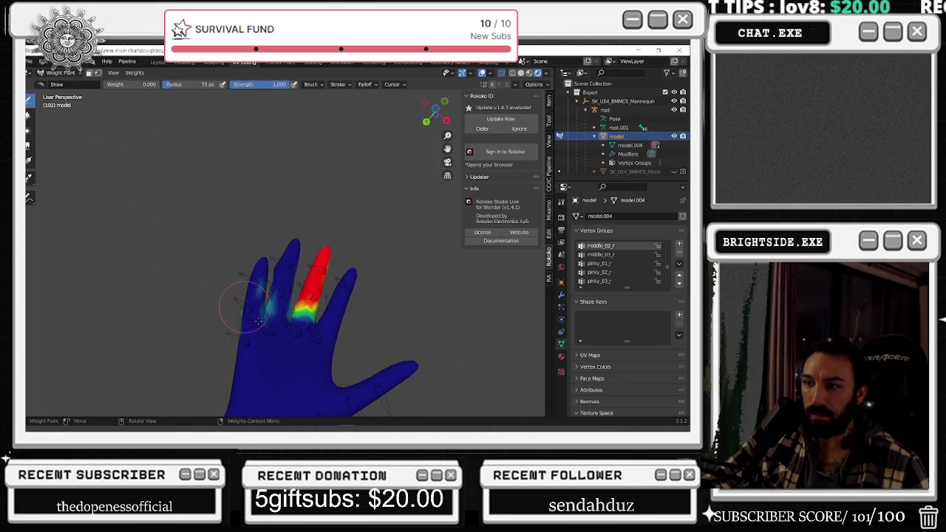
middle_click_drag(285, 301, 257, 357)
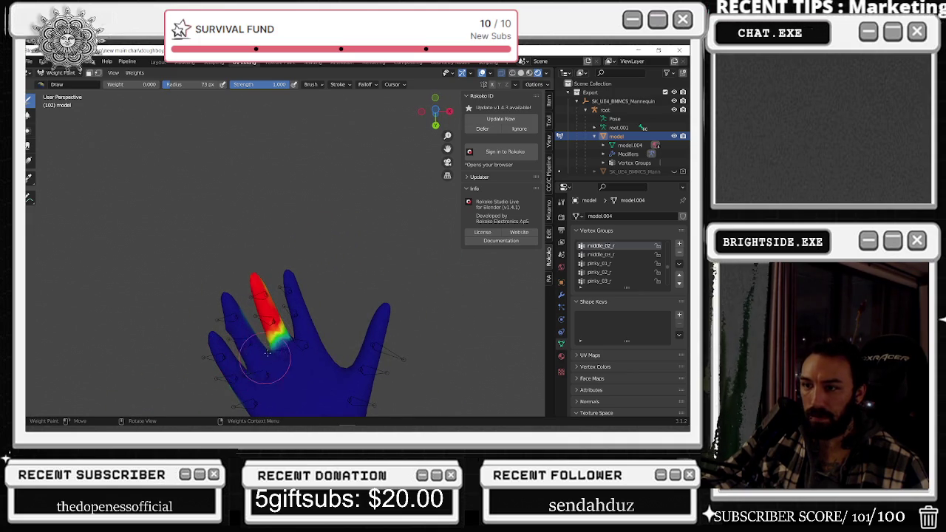
middle_click_drag(219, 332, 266, 347)
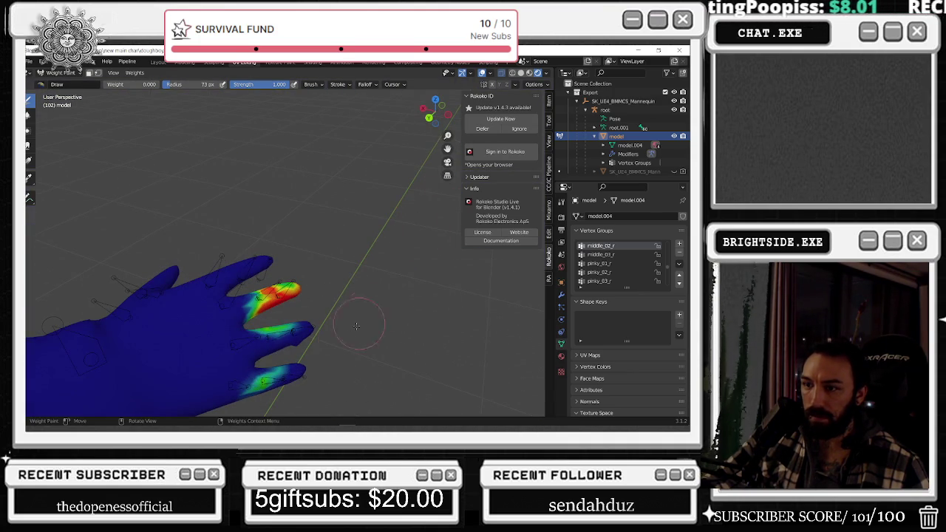
left_click_drag(302, 338, 262, 332)
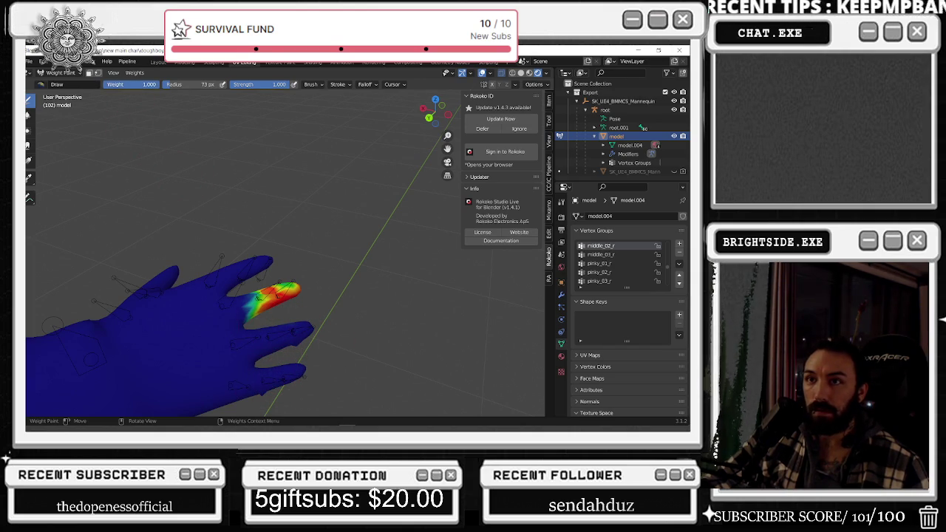
left_click_drag(295, 279, 273, 289)
mouse_move(280, 292)
middle_mouse_down()
mouse_move(304, 224)
mouse_move(340, 339)
mouse_move(293, 288)
mouse_move(316, 281)
middle_mouse_up()
scroll(303, 296, "up", 3)
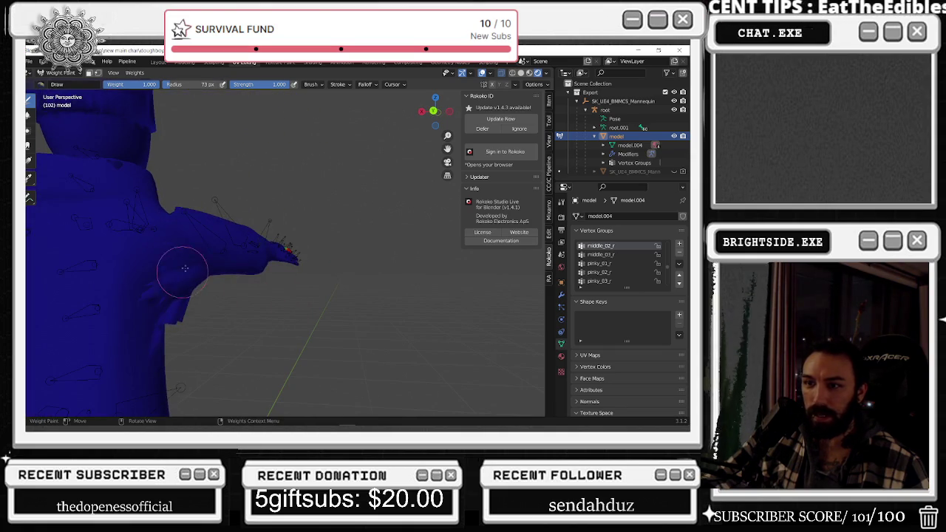
scroll(203, 302, "down", 5)
mouse_move(203, 303)
middle_mouse_down()
mouse_move(186, 320)
mouse_move(216, 324)
middle_mouse_up()
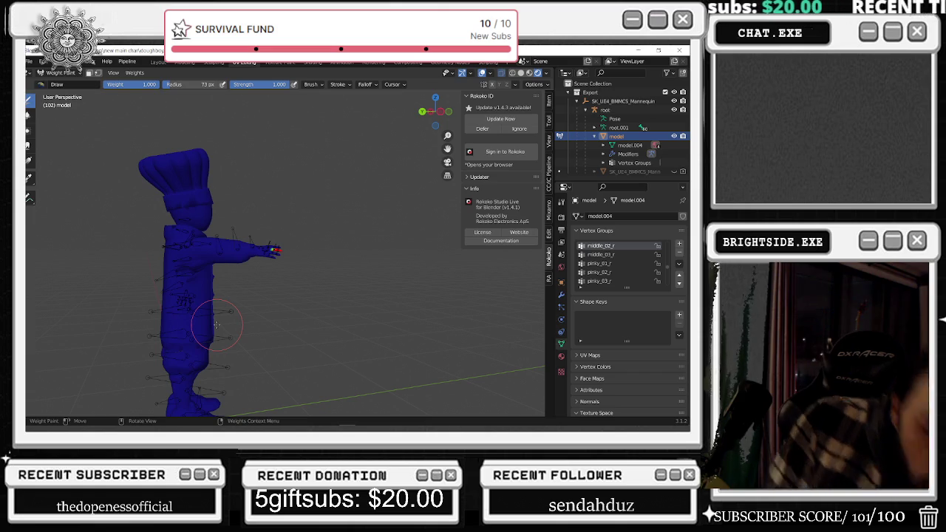
Make clavicle_r the active vertex group and center the chef's right shoulder in the view.
scroll(259, 211, "up", 4)
scroll(266, 217, "up", 3)
middle_click_drag(267, 218, 348, 187)
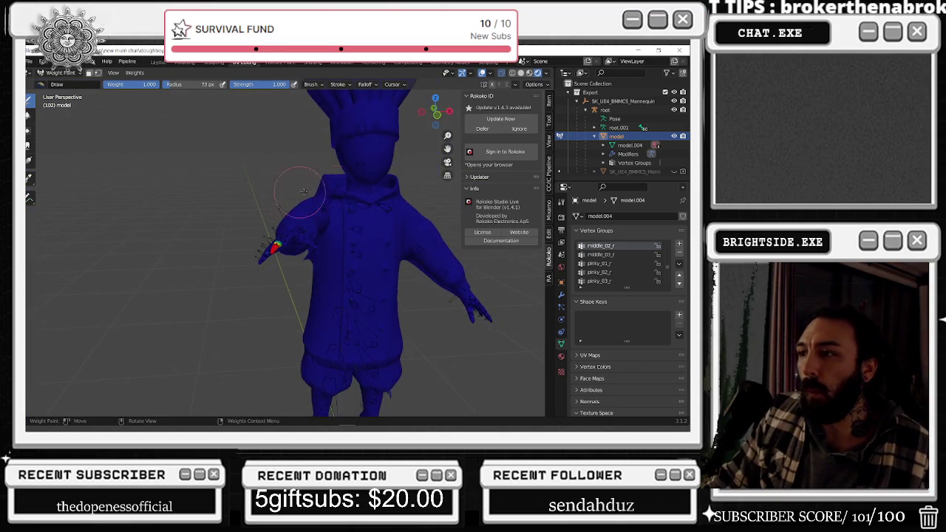
mouse_move(347, 187)
middle_mouse_down()
mouse_move(277, 274)
mouse_move(272, 255)
mouse_move(277, 266)
middle_mouse_up()
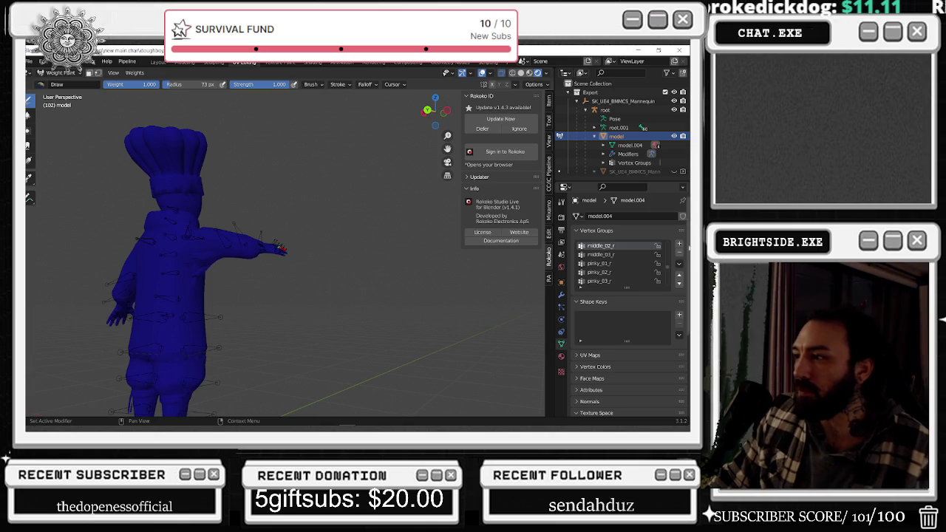
scroll(595, 262, "up", 5)
scroll(596, 262, "down", 1)
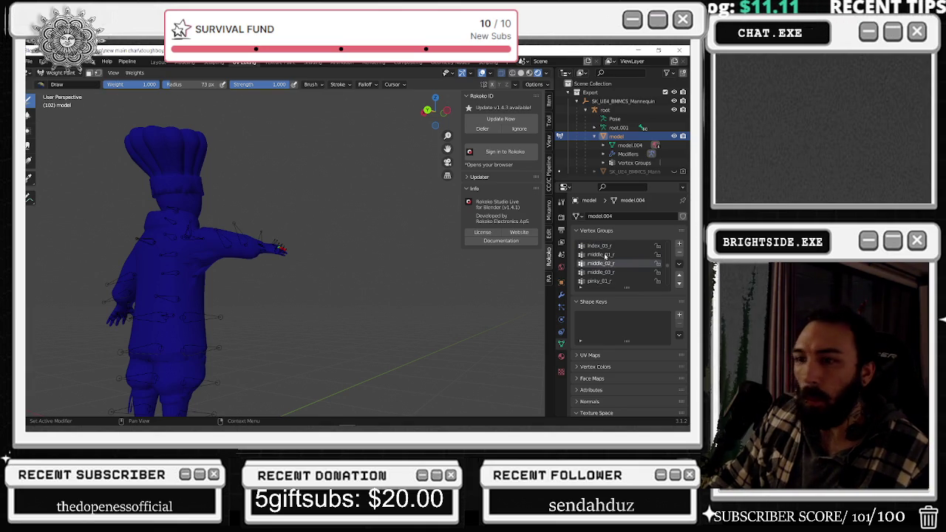
scroll(605, 255, "down", 2)
scroll(604, 256, "up", 3, "ctrl")
scroll(605, 256, "up", 1, "ctrl")
scroll(606, 255, "up", 2, "ctrl")
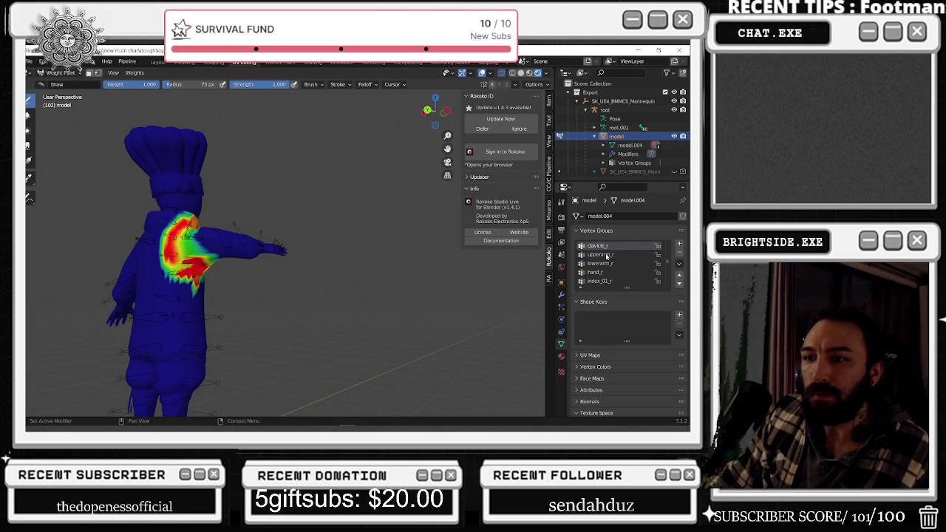
scroll(182, 278, "up", 4)
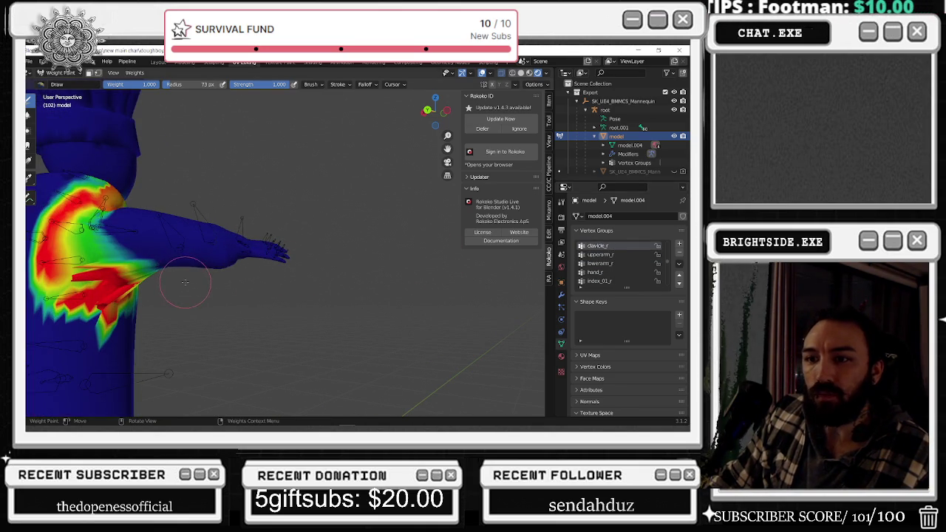
scroll(610, 257, "down", 1)
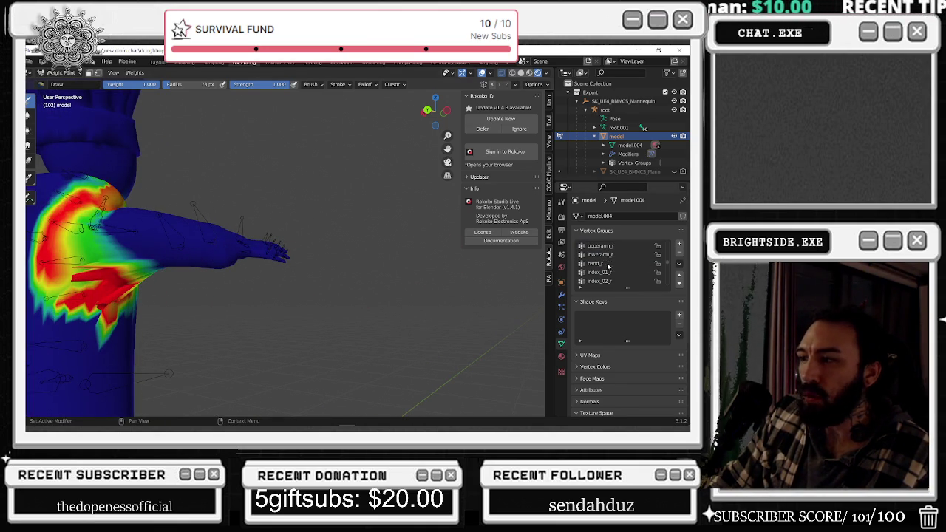
scroll(617, 265, "down", 1)
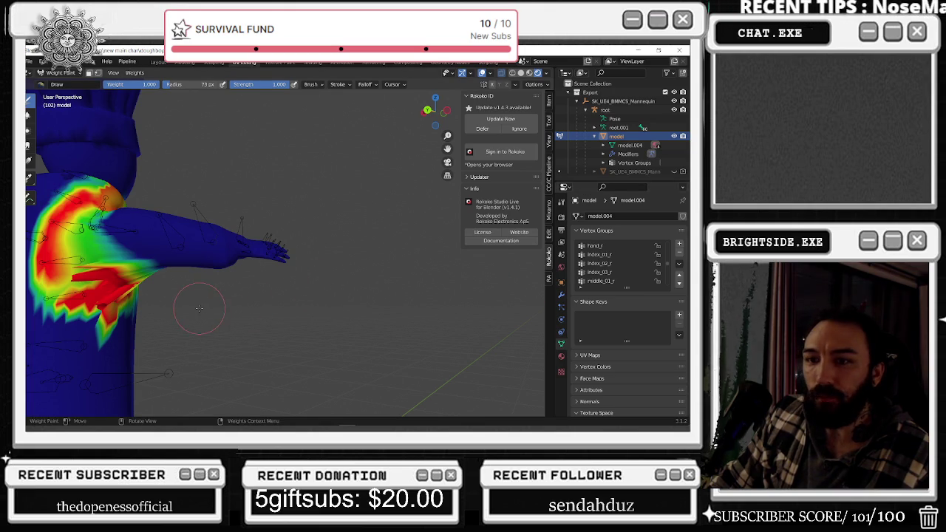
scroll(199, 308, "down", 2)
scroll(198, 308, "down", 2)
mouse_move(198, 308)
middle_mouse_down("shift")
mouse_move(302, 302)
mouse_move(235, 303)
middle_mouse_up("shift")
Paint clavicle_r weight down the right shoulder and torso, then soften it with the Blur brush.
left_click_drag(226, 297, 204, 286)
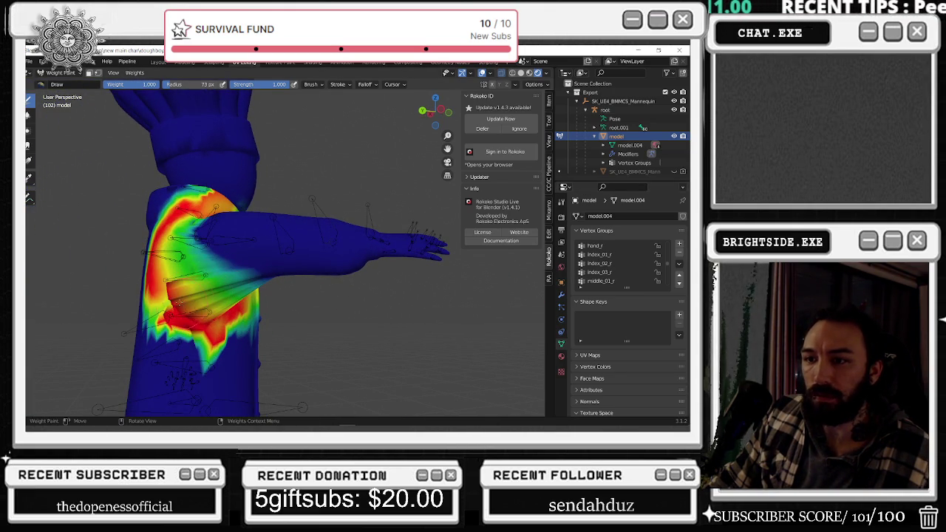
mouse_move(177, 321)
left_mouse_down()
mouse_move(158, 296)
mouse_move(187, 303)
mouse_move(189, 277)
left_mouse_up()
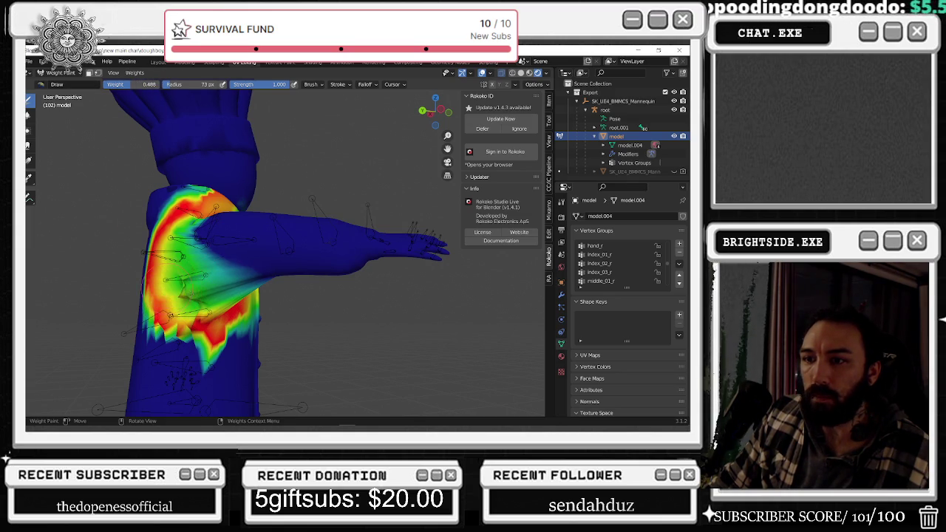
middle_click_drag(192, 288, 239, 299)
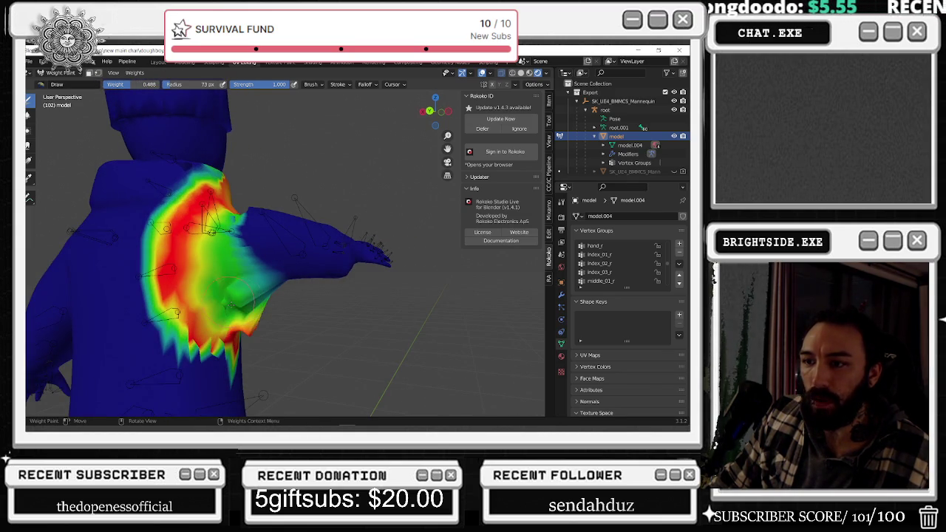
left_click_drag(230, 304, 243, 325)
middle_click_drag(229, 302, 260, 336)
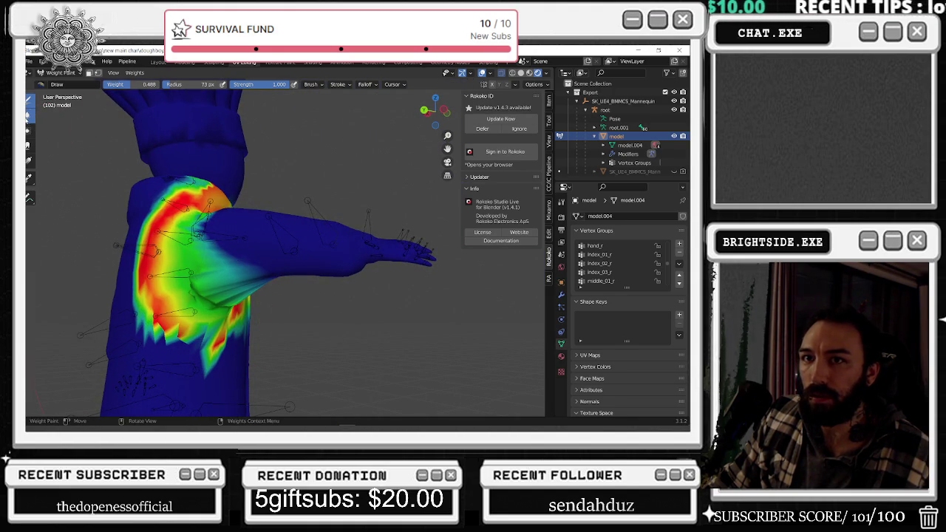
left_click(27, 114)
mouse_move(196, 292)
left_mouse_down()
mouse_move(198, 225)
mouse_move(177, 258)
mouse_move(231, 290)
left_mouse_up()
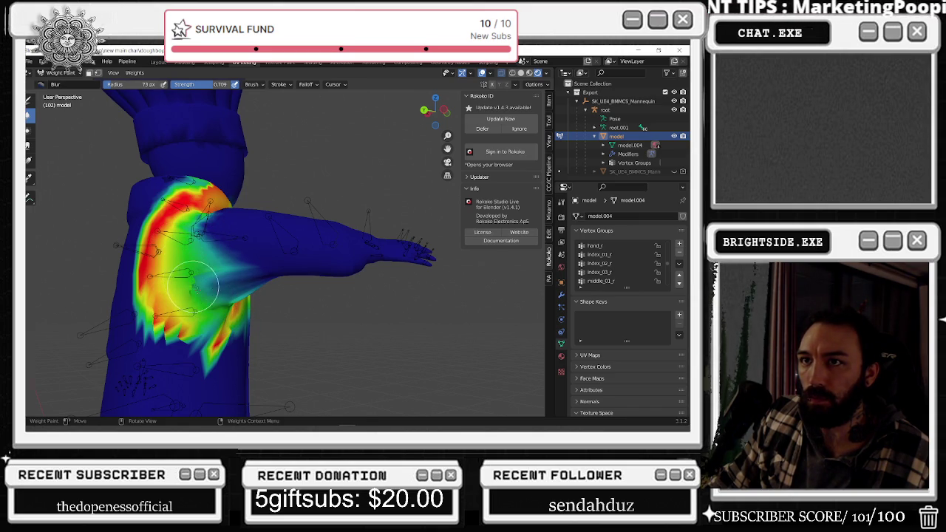
Blur the red clavicle_r weights along the chest edge and across the chest.
middle_click_drag(225, 301, 195, 320)
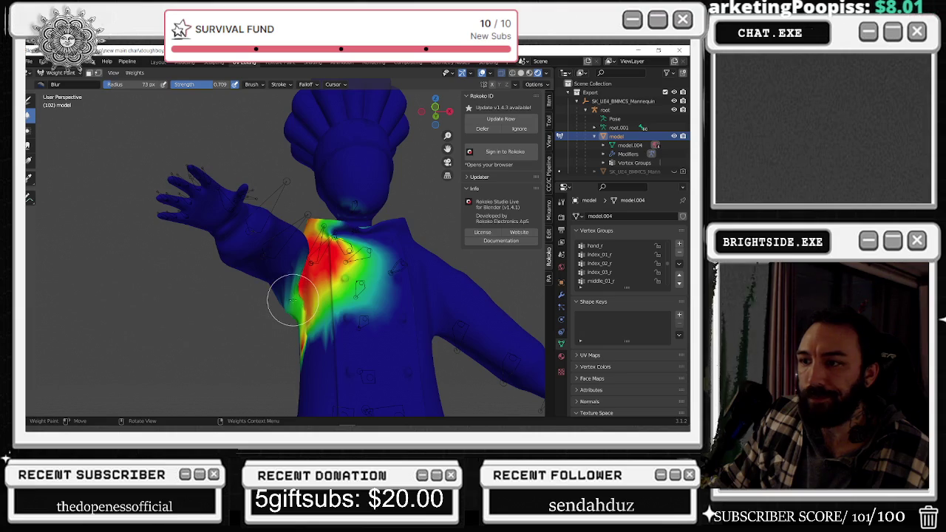
mouse_move(292, 301)
left_mouse_down()
mouse_move(299, 284)
mouse_move(287, 297)
mouse_move(295, 316)
mouse_move(306, 281)
mouse_move(289, 323)
left_mouse_up()
middle_click_drag(289, 323, 274, 322)
mouse_move(260, 325)
left_mouse_down()
mouse_move(254, 333)
mouse_move(220, 314)
left_mouse_up()
left_click_drag(259, 277, 190, 274)
middle_click_drag(190, 274, 281, 308)
Blur the red weights down the shoulder edge and up across the right shoulder.
mouse_move(200, 274)
middle_mouse_down()
mouse_move(232, 306)
mouse_move(225, 288)
mouse_move(251, 306)
middle_mouse_up()
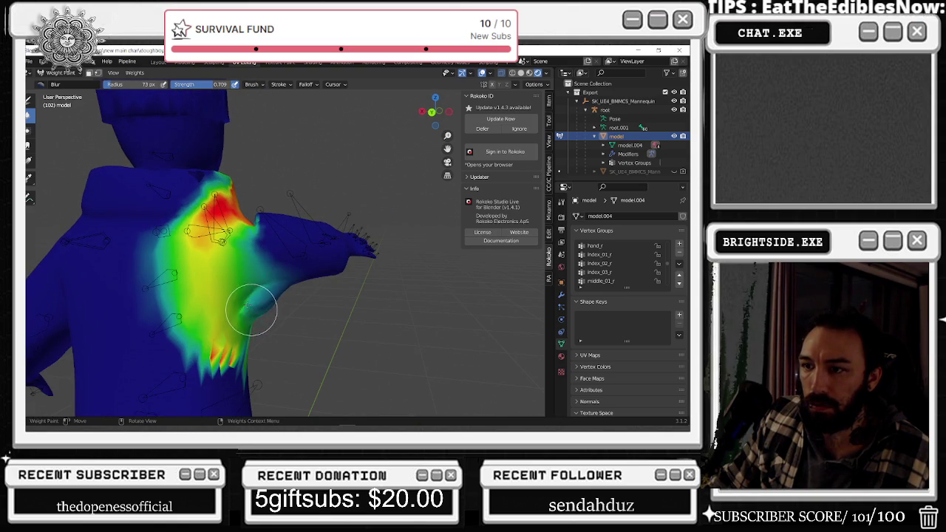
mouse_move(259, 219)
middle_mouse_down()
mouse_move(268, 274)
mouse_move(301, 240)
middle_mouse_up()
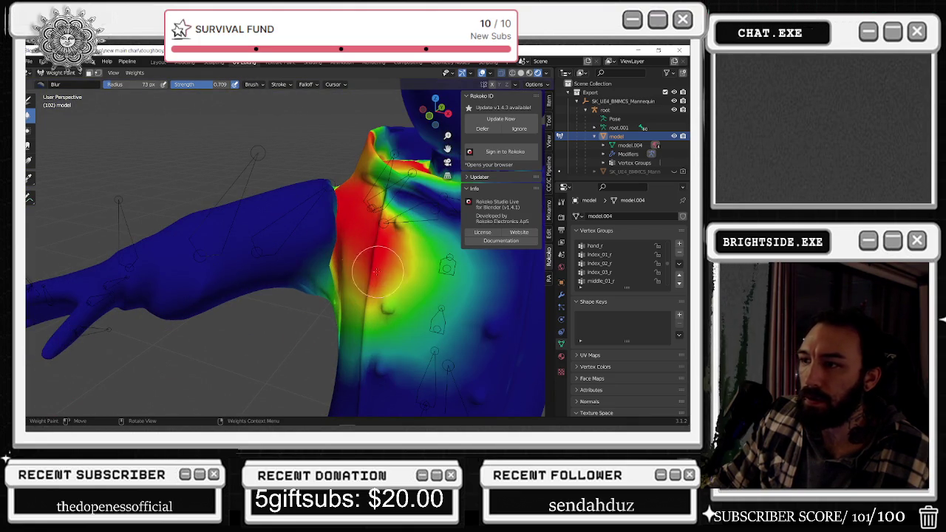
mouse_move(332, 200)
left_mouse_down()
mouse_move(344, 215)
mouse_move(320, 232)
mouse_move(333, 242)
left_mouse_up()
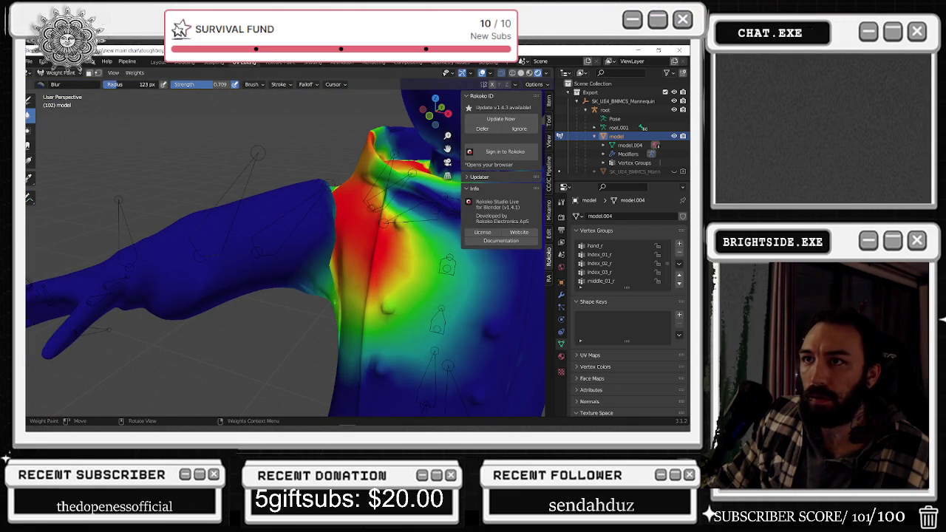
middle_click_drag(268, 154, 337, 212)
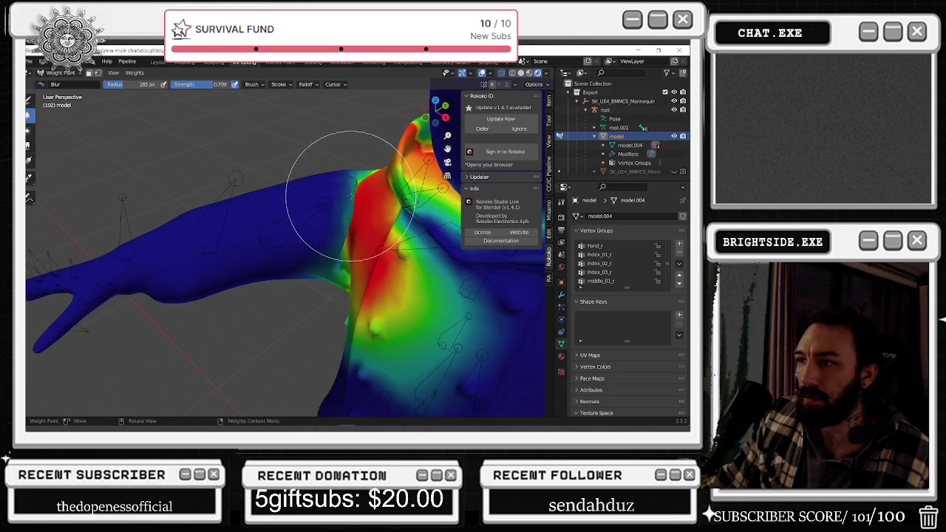
mouse_move(340, 212)
left_mouse_down()
mouse_move(357, 215)
mouse_move(338, 222)
mouse_move(337, 243)
mouse_move(348, 189)
left_mouse_up()
mouse_move(348, 190)
middle_mouse_down()
mouse_move(399, 185)
mouse_move(310, 222)
middle_mouse_up()
scroll(221, 222, "up", 3)
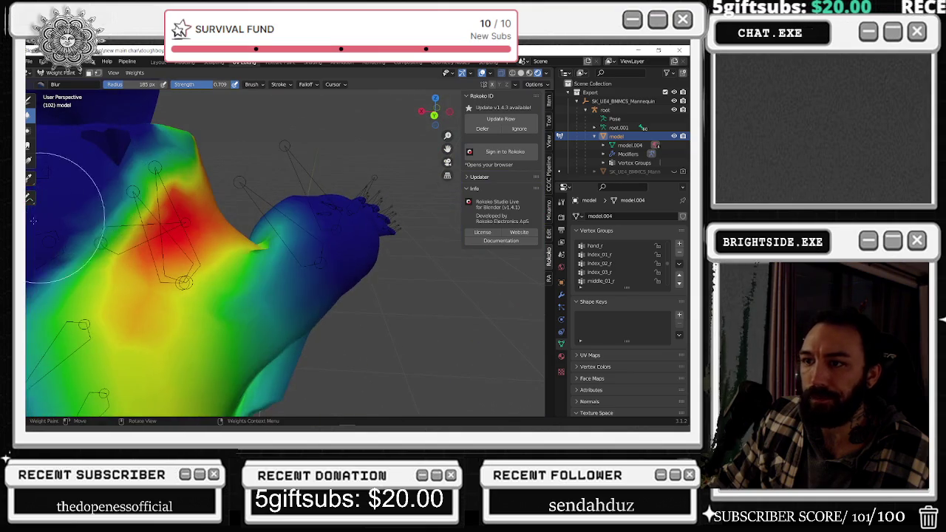
Repaint the shoulder and armpit with the Draw brush at 104 px radius and 0.265 weight.
left_click(28, 114)
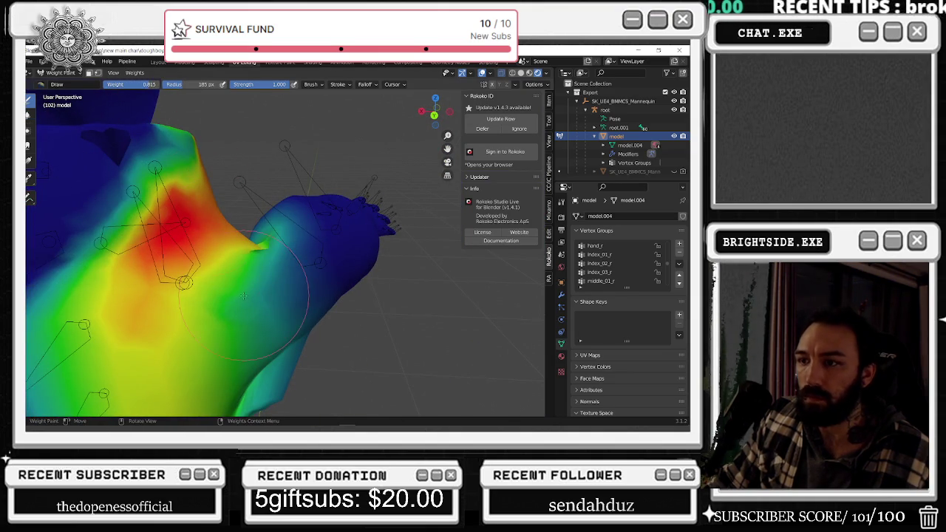
left_click_drag(243, 295, 268, 247)
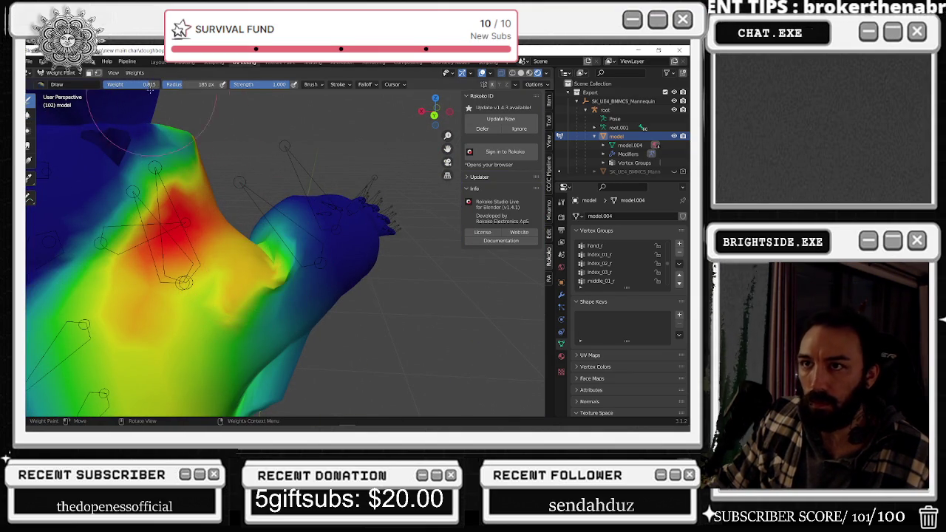
left_click_drag(180, 89, 129, 84)
middle_click_drag(185, 258, 222, 296)
mouse_move(236, 280)
left_mouse_down()
mouse_move(216, 314)
mouse_move(244, 353)
left_mouse_up()
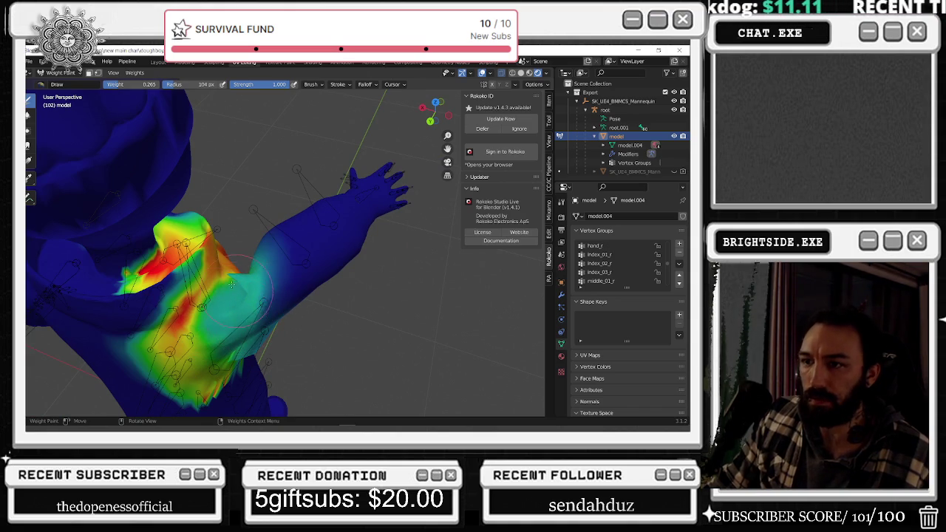
middle_click_drag(238, 268, 329, 232)
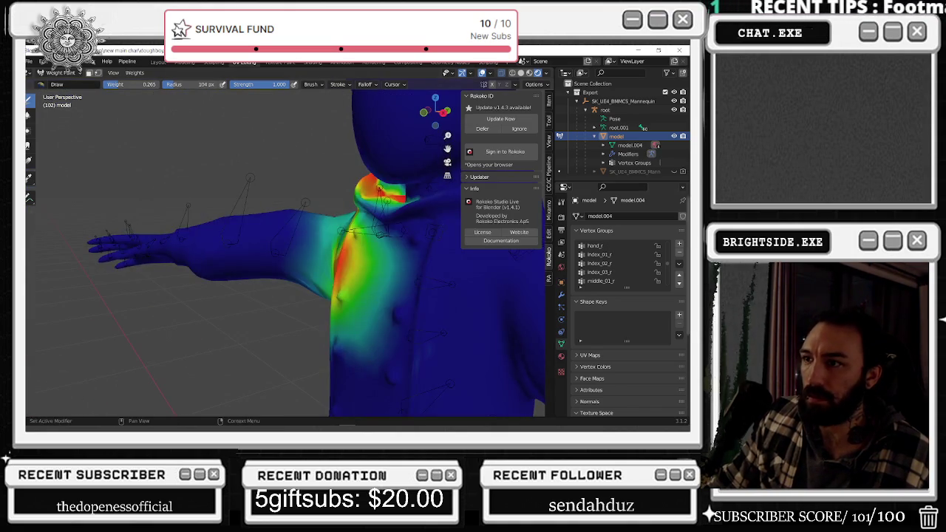
mouse_move(296, 288)
middle_mouse_down()
mouse_move(475, 298)
mouse_move(269, 296)
mouse_move(385, 253)
mouse_move(246, 178)
middle_mouse_up()
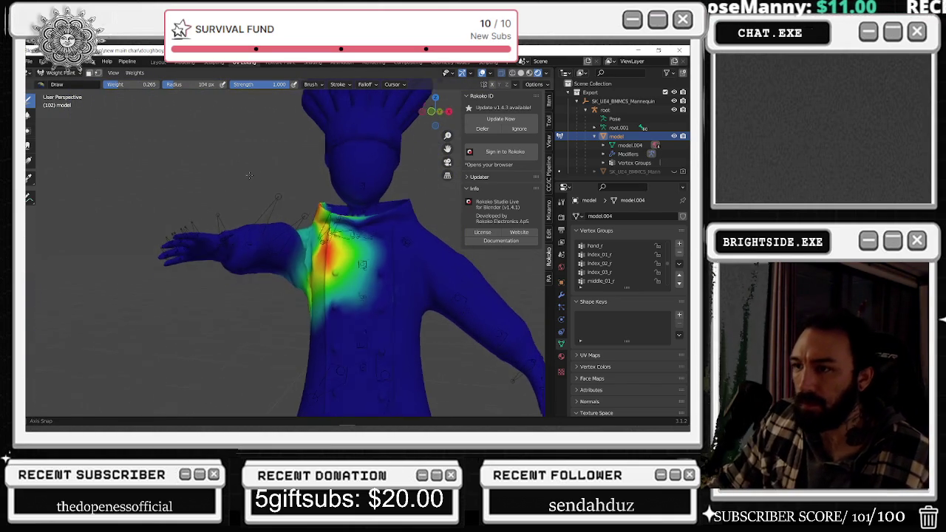
middle_click_drag(246, 178, 293, 259)
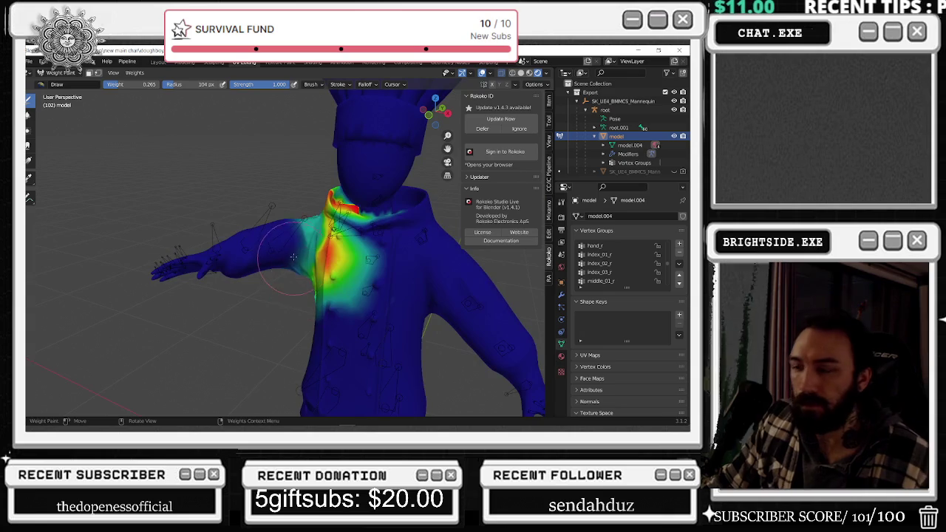
Sample a 0.062 weight and paint it down around the chef's right armpit.
scroll(293, 258, "up", 3)
scroll(302, 236, "up", 3)
middle_click_drag(311, 222, 318, 201)
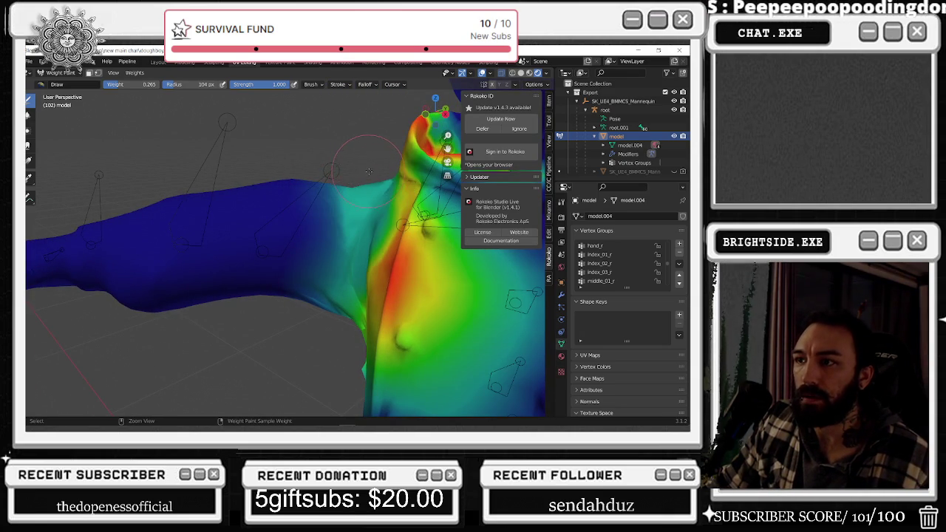
right_click(188, 196, "ctrl")
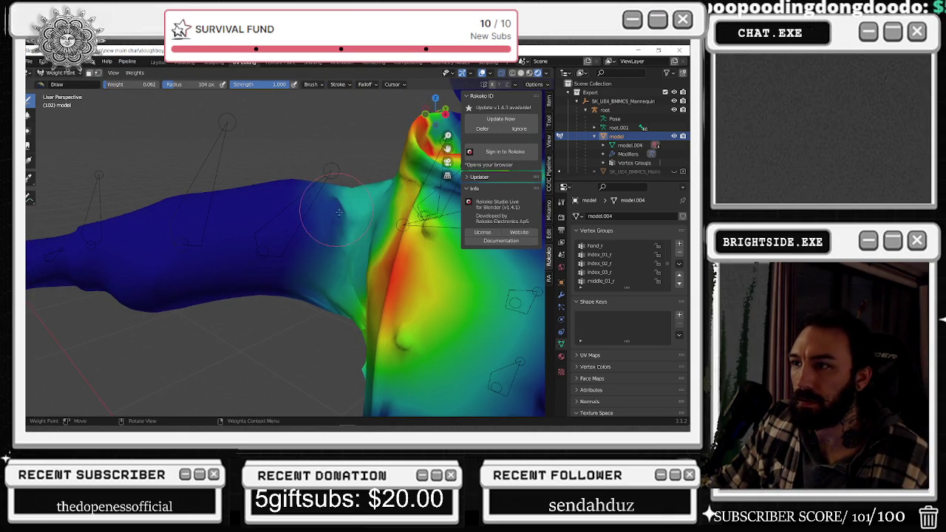
middle_click_drag(326, 226, 344, 222)
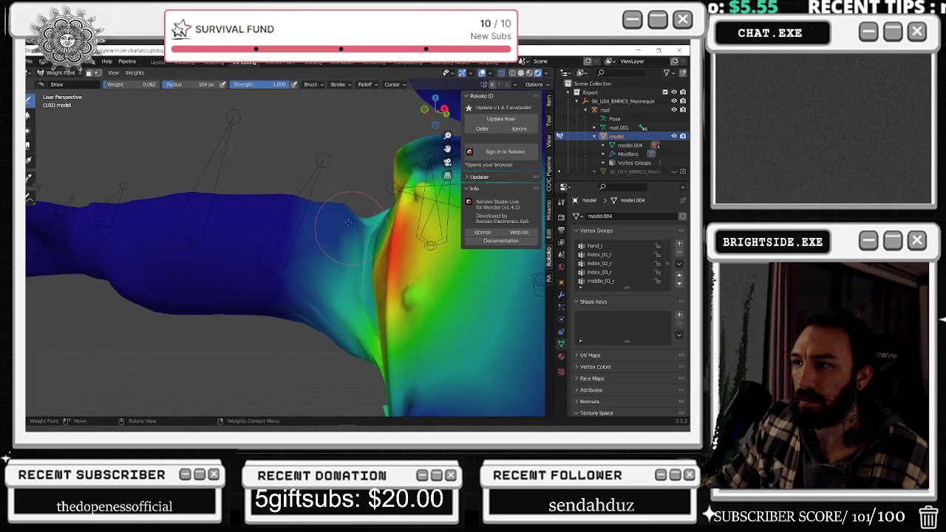
left_click_drag(333, 256, 300, 322)
middle_click_drag(306, 322, 301, 327)
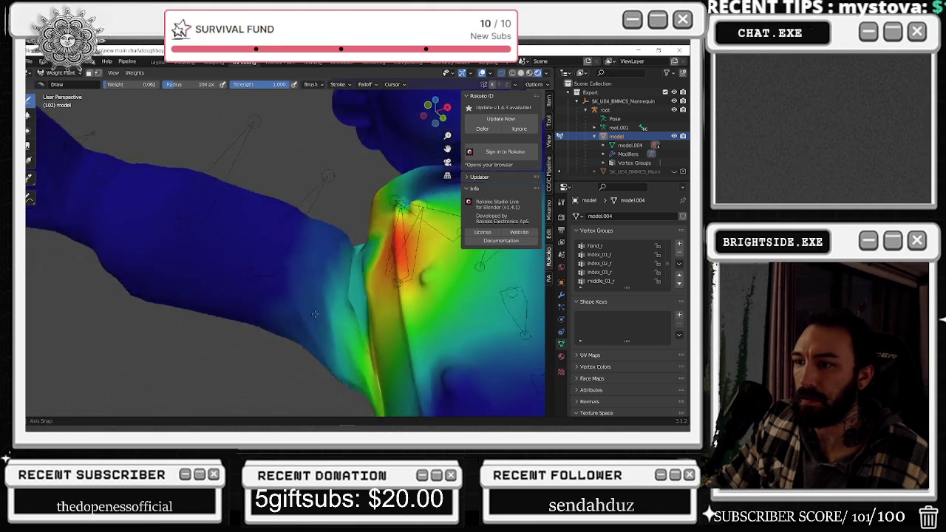
left_click_drag(274, 355, 319, 398)
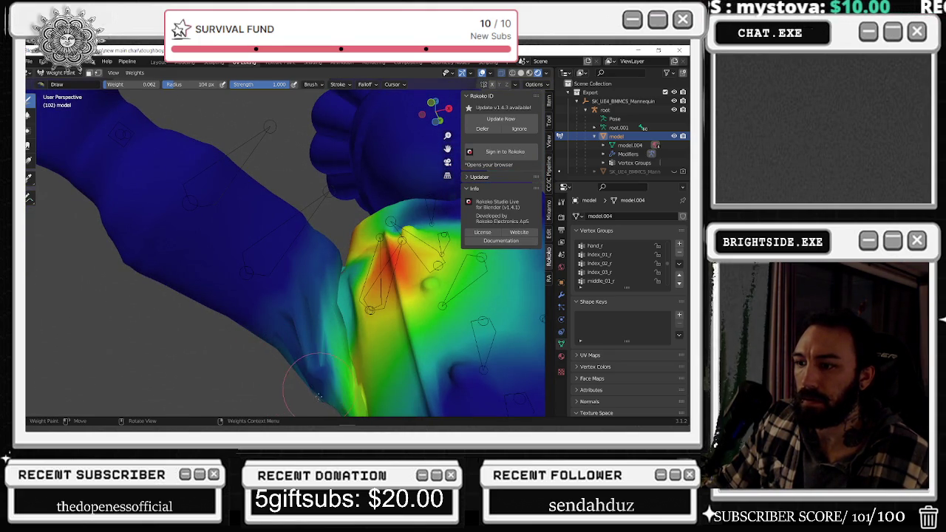
middle_click_drag(276, 338, 267, 333)
mouse_move(332, 287)
middle_mouse_down()
mouse_move(312, 308)
mouse_move(223, 332)
mouse_move(207, 309)
mouse_move(313, 337)
mouse_move(309, 317)
mouse_move(307, 325)
mouse_move(181, 335)
mouse_move(173, 162)
middle_mouse_up()
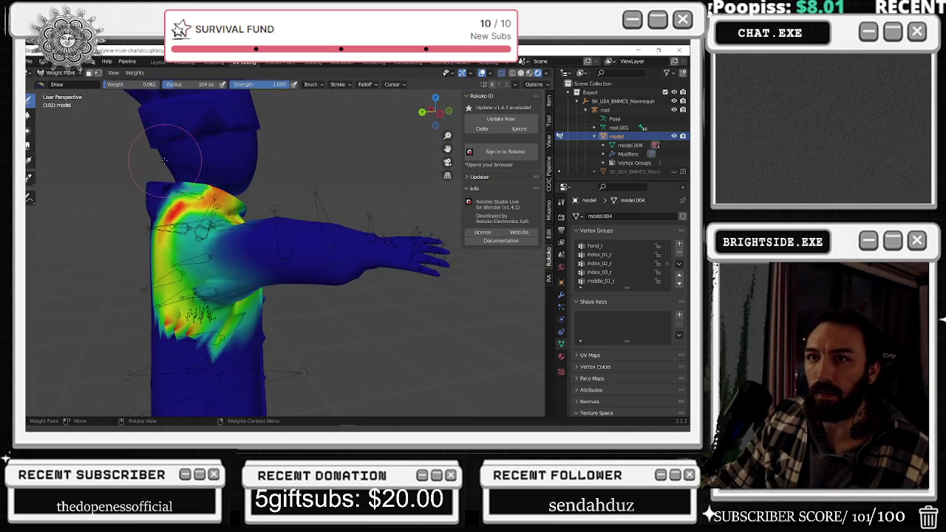
Return the chef to Object Mode and view it from the front.
left_click(59, 72)
left_click(63, 84)
mouse_move(163, 236)
middle_mouse_down()
mouse_move(216, 266)
mouse_move(249, 260)
middle_mouse_up()
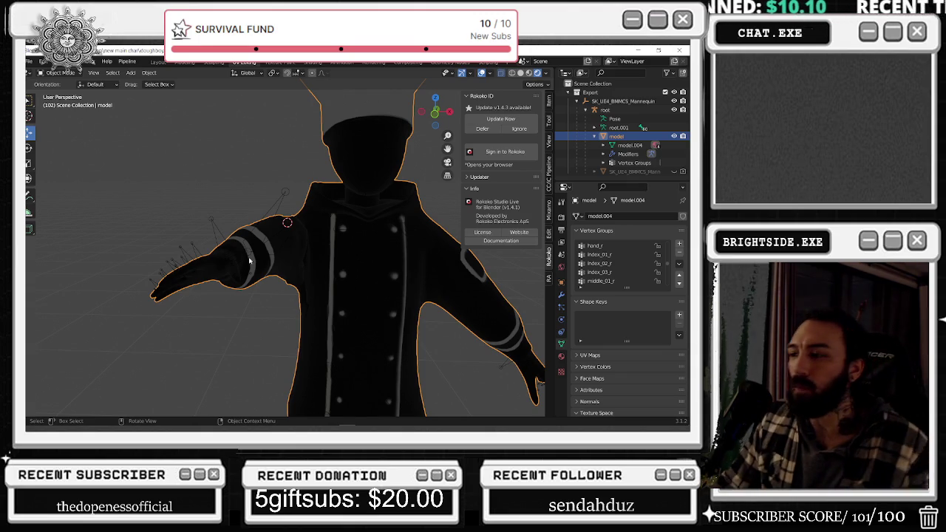
Select the chef's 'root' armature in the viewport.
scroll(358, 169, "down", 3)
middle_click_drag(375, 212, 421, 221)
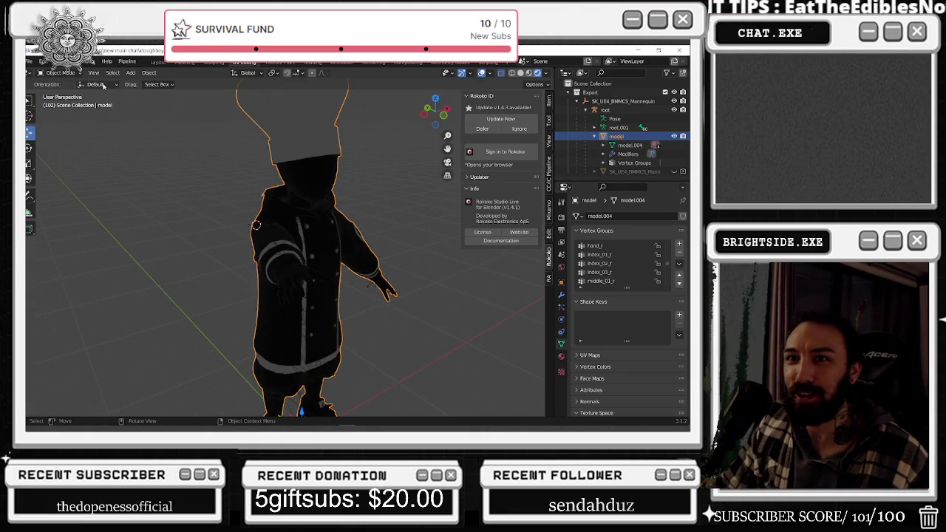
left_click(60, 72)
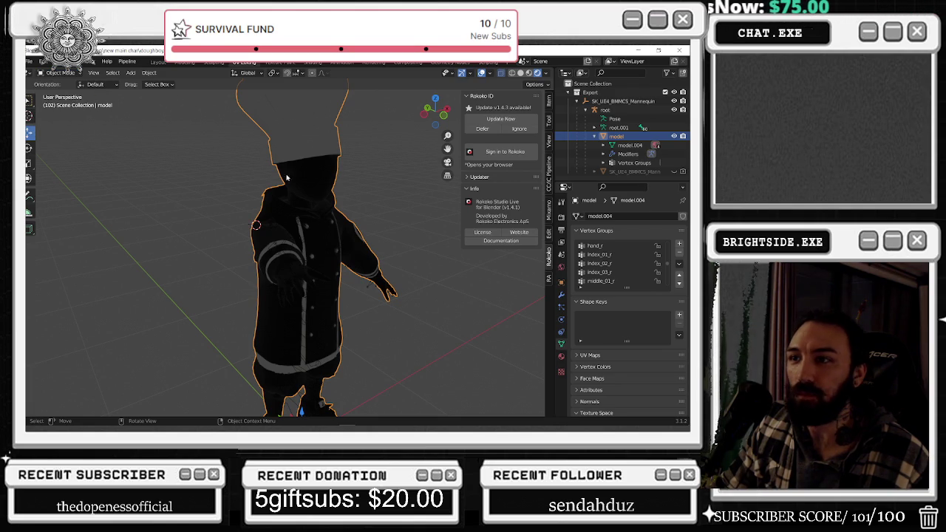
middle_click_drag(221, 244, 267, 250)
scroll(267, 250, "up", 3)
left_click(226, 229)
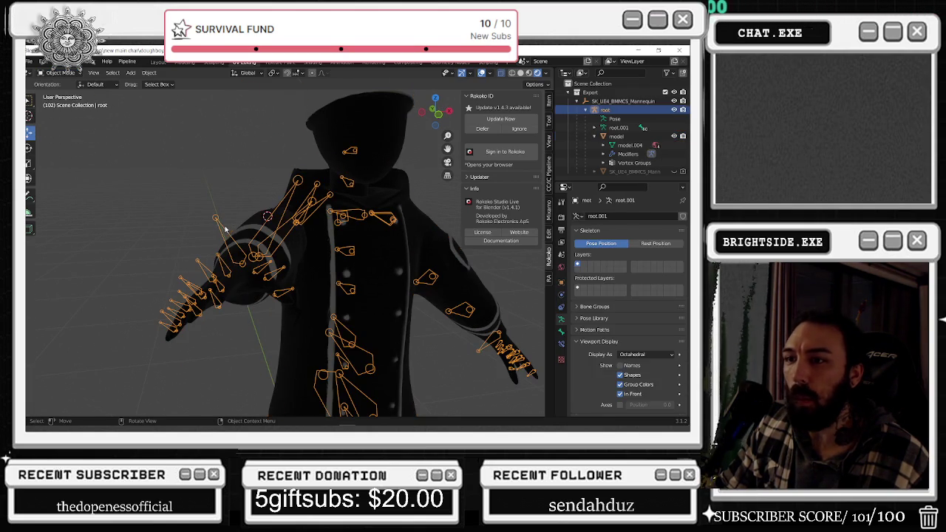
Briefly switch to other windows and come back to Blender.
key("alt+Tab")
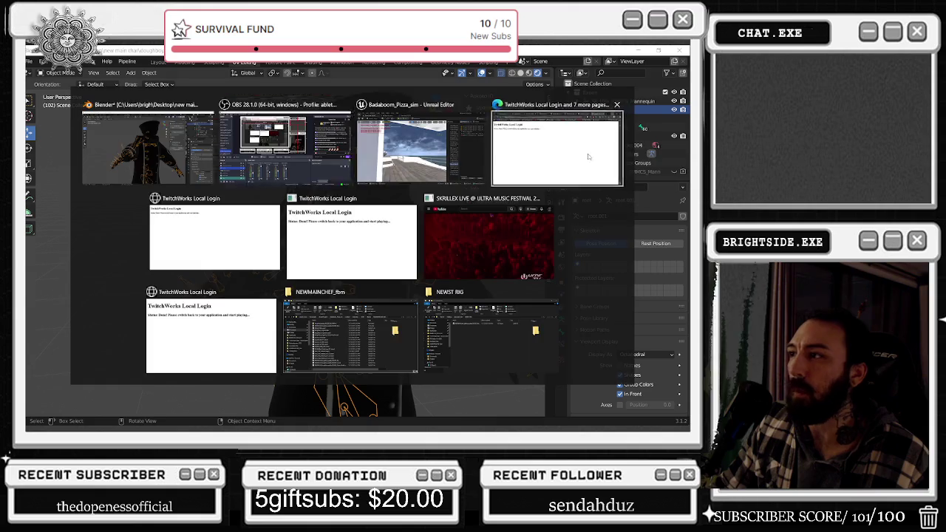
key("Escape")
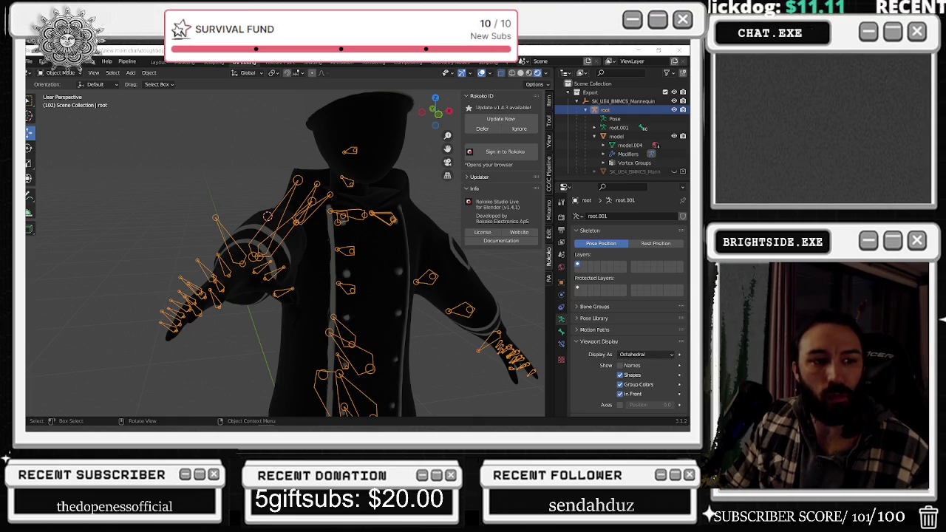
key("alt+Tab")
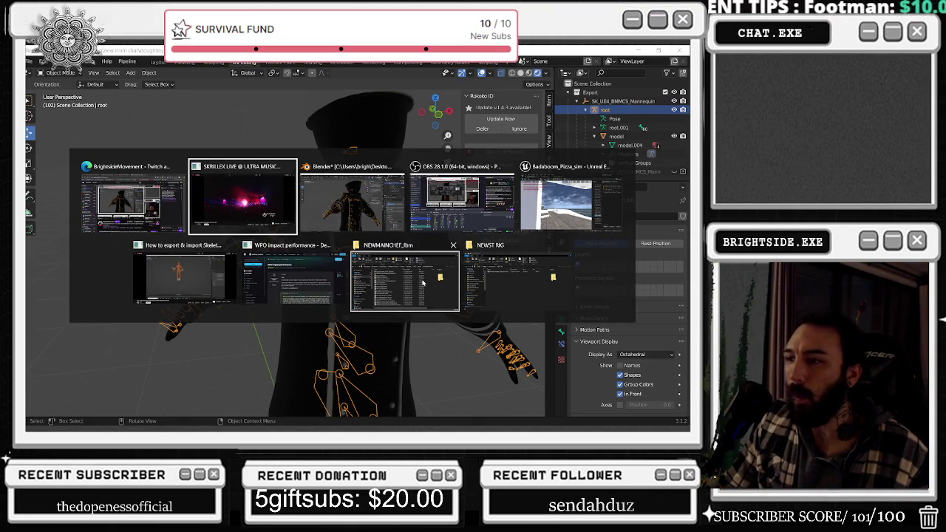
key("Escape")
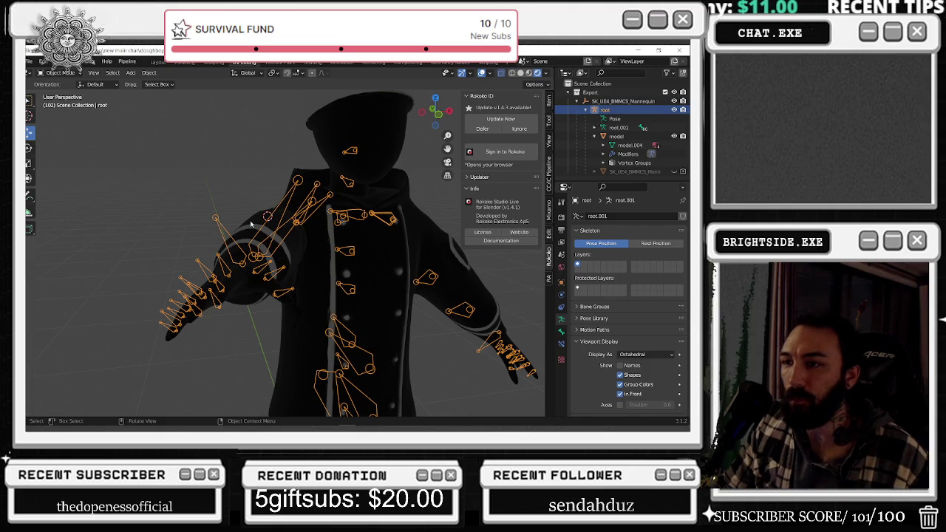
Put the chef's armature into Pose Mode.
middle_click_drag(210, 239, 259, 177)
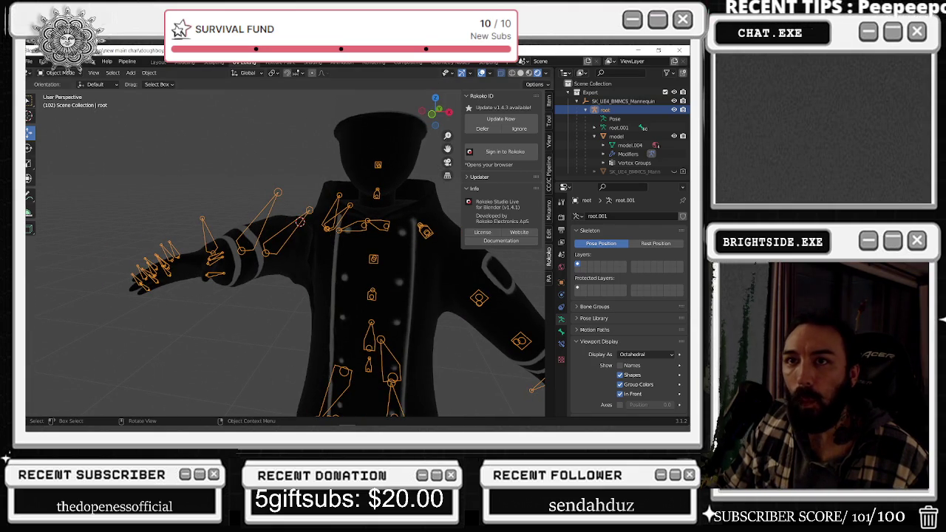
scroll(292, 159, "down", 3)
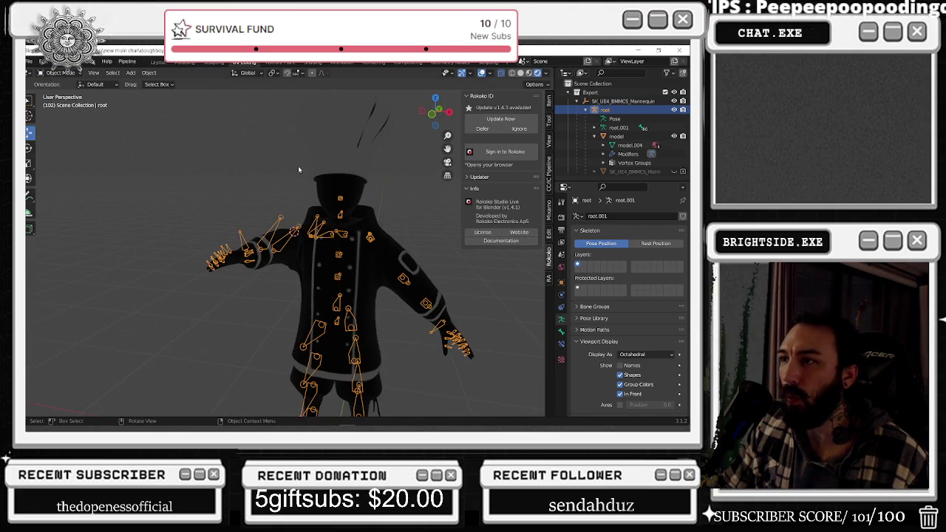
middle_click_drag(331, 251, 427, 255)
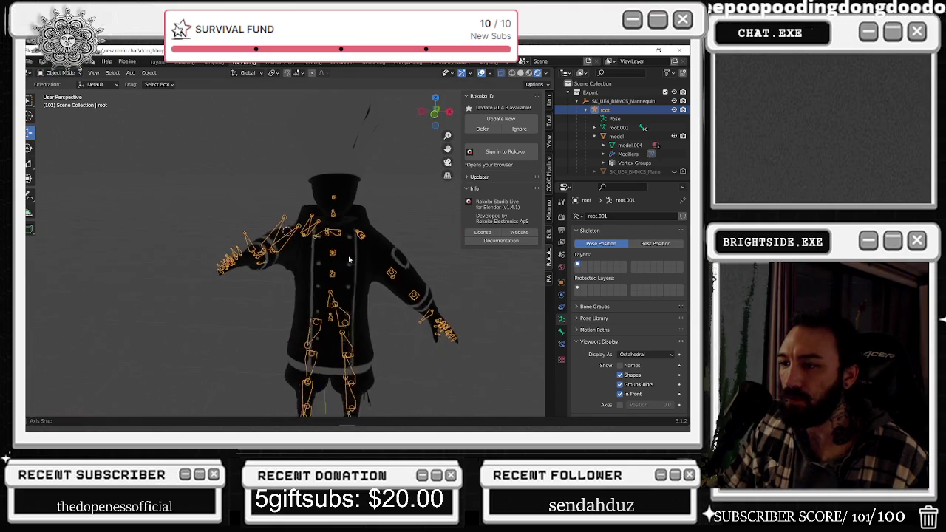
scroll(280, 252, "up", 4)
left_click(60, 72)
left_click(56, 98)
Select all bones and clear all their transforms back to the rest pose.
middle_click_drag(111, 148, 233, 192)
scroll(353, 210, "down", 3)
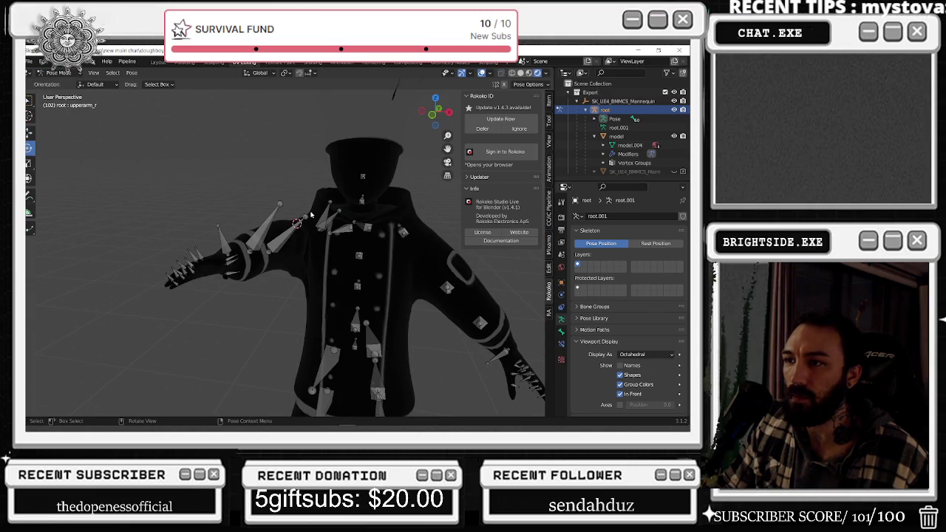
key("a")
left_click(131, 72)
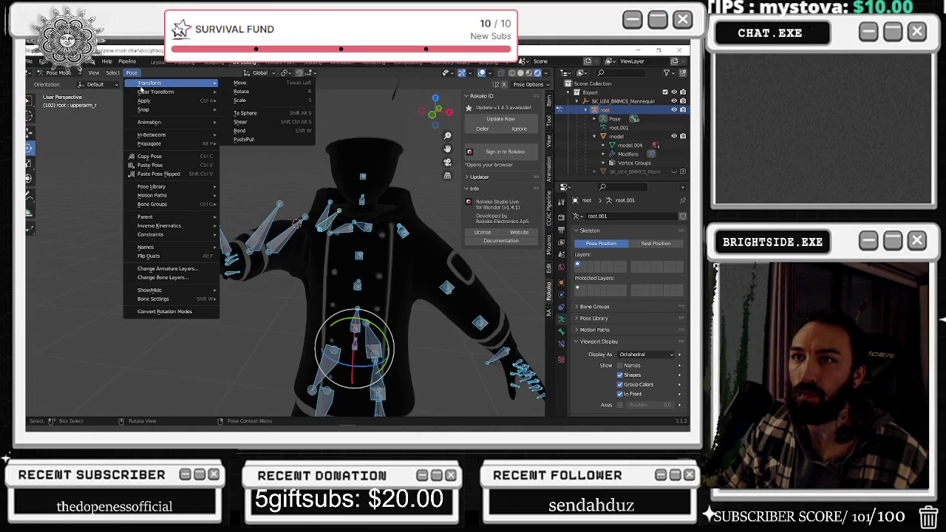
mouse_move(148, 122)
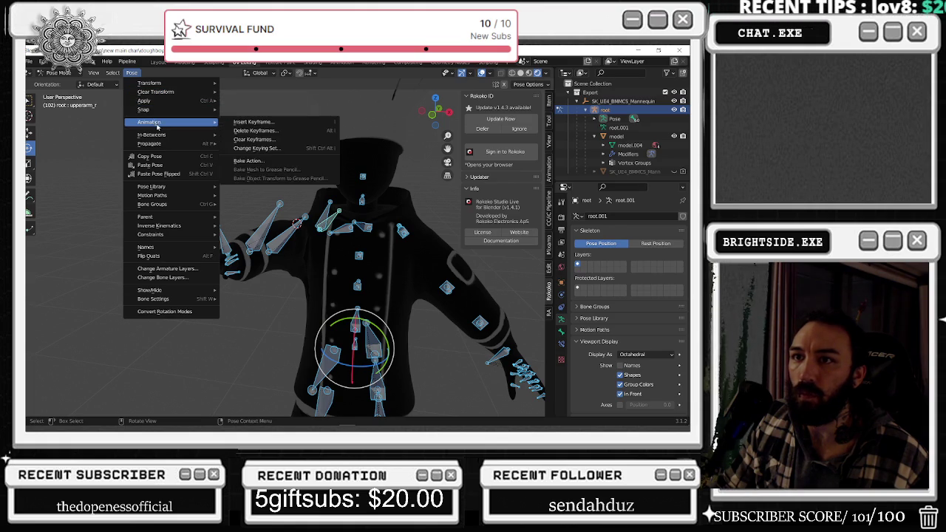
key("Escape")
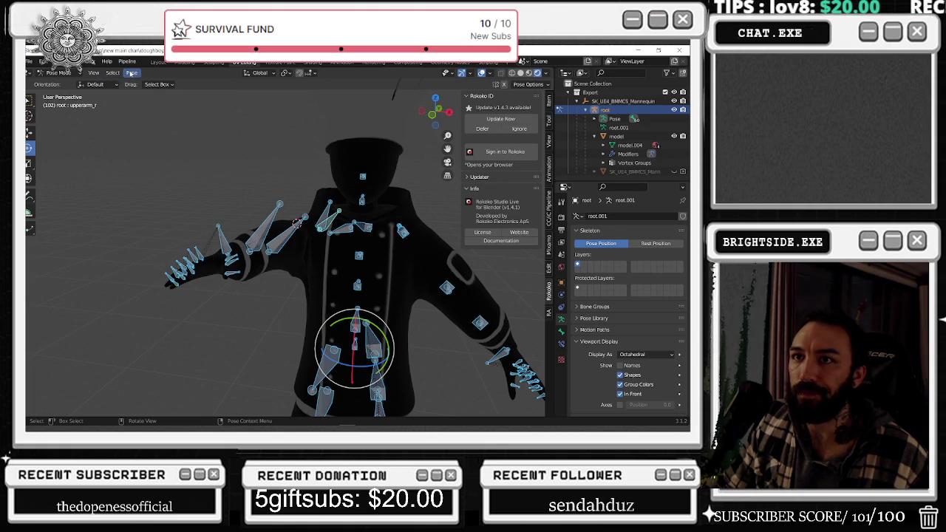
left_click(131, 73)
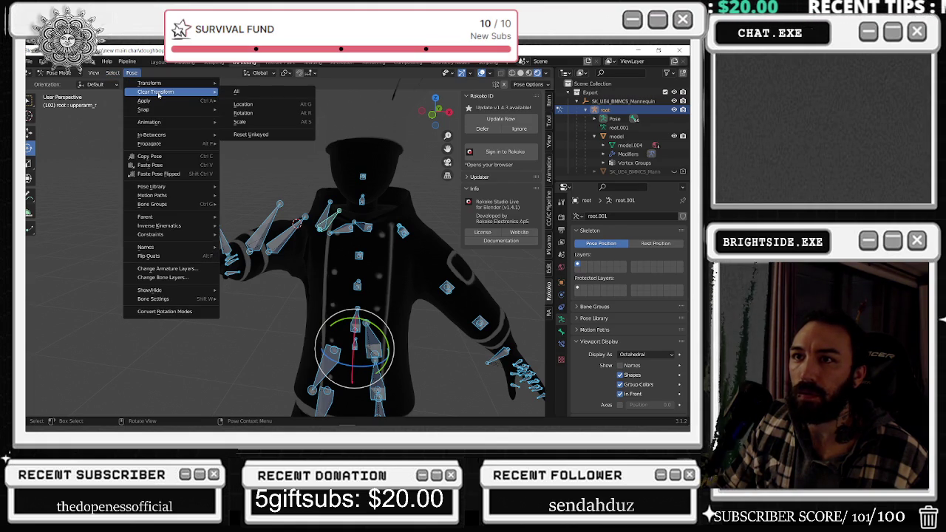
left_click(236, 92)
Collapse the Rokoko sign-in section and show the bones' transform values in the Item tab.
mouse_move(295, 207)
middle_mouse_down()
mouse_move(327, 211)
mouse_move(346, 333)
middle_mouse_up()
left_click(537, 99)
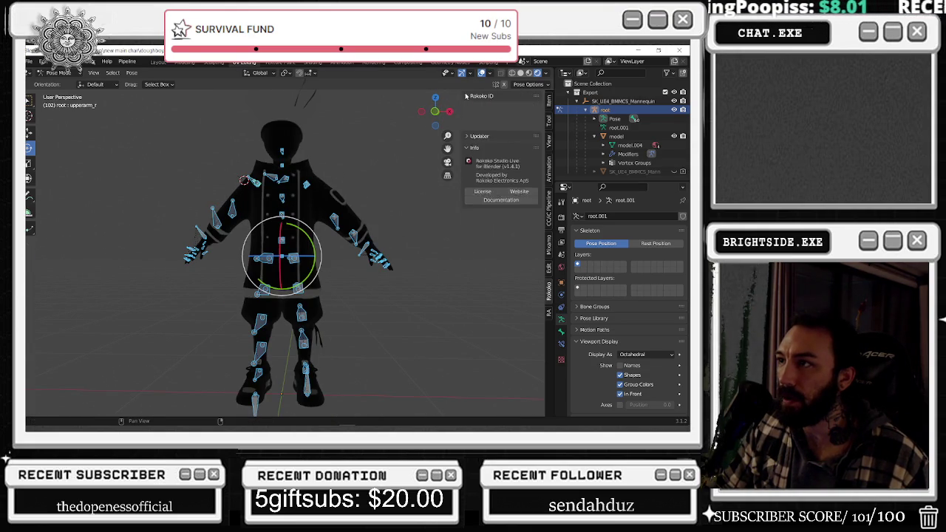
left_click(549, 104)
scroll(364, 276, "up", 3)
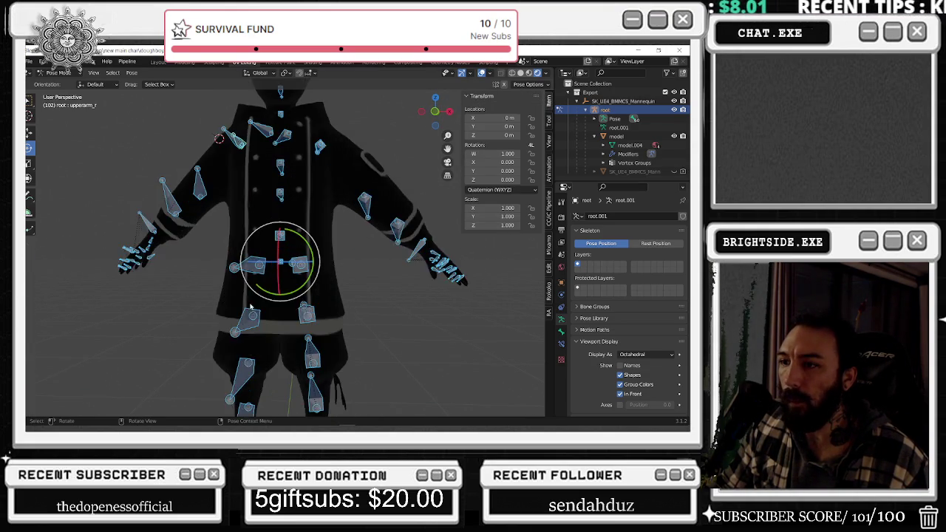
scroll(364, 276, "up", 3)
mouse_move(364, 276)
middle_mouse_down()
mouse_move(319, 220)
mouse_move(323, 229)
middle_mouse_up()
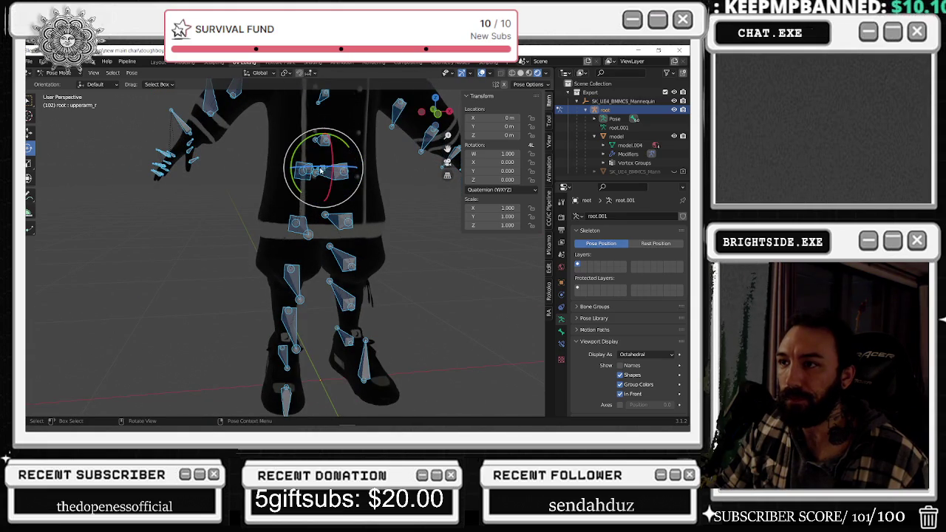
Toggle to Object Mode and back to Pose Mode, then select only the pelvis bone.
left_click(59, 73)
left_click(53, 83)
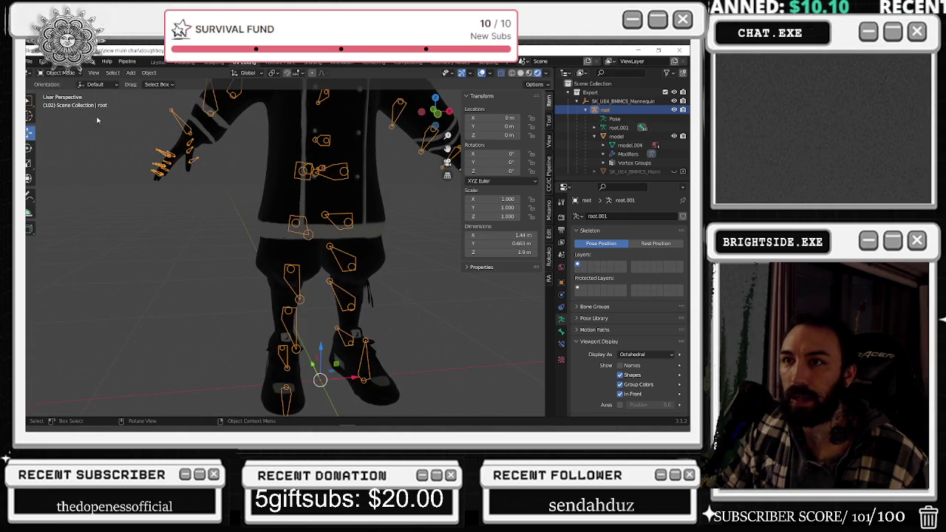
left_click(60, 73)
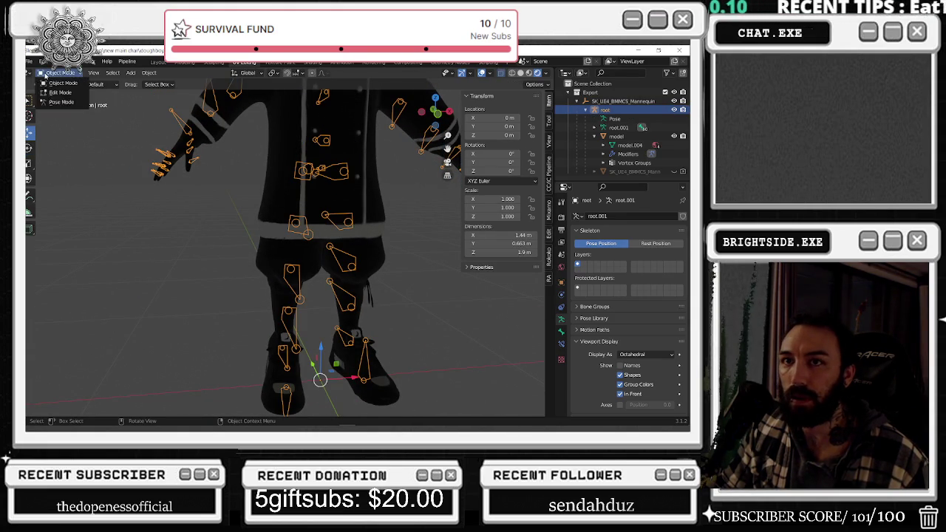
left_click(53, 102)
left_click(321, 170)
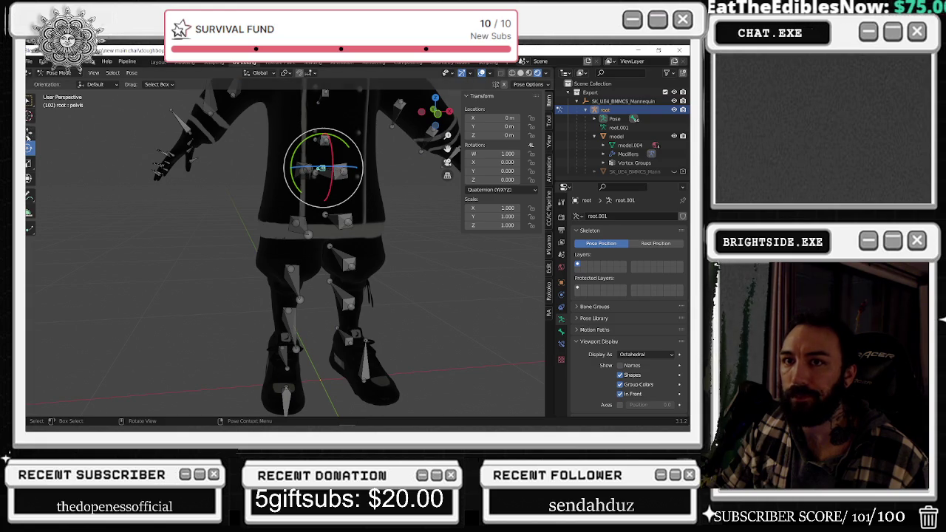
left_click(29, 132)
mouse_move(323, 168)
middle_mouse_down()
mouse_move(301, 159)
mouse_move(287, 187)
mouse_move(309, 176)
middle_mouse_up()
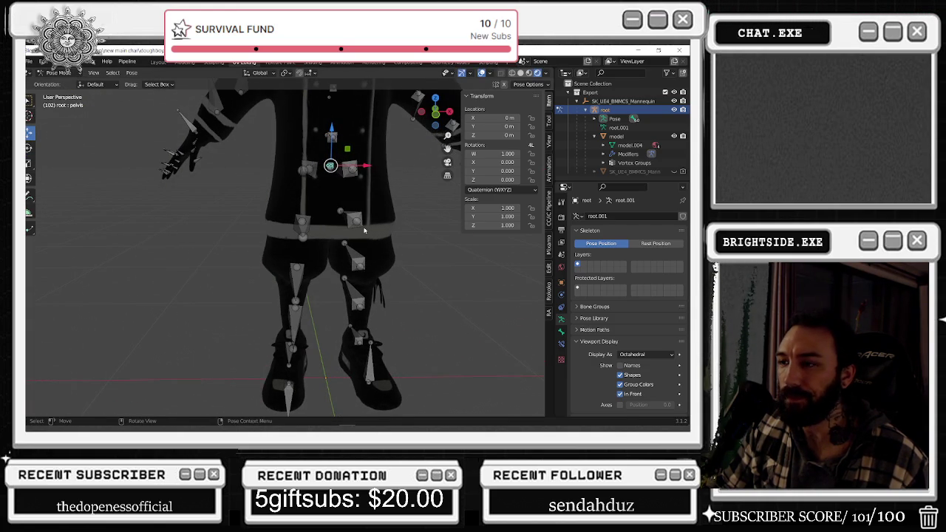
left_click(355, 261)
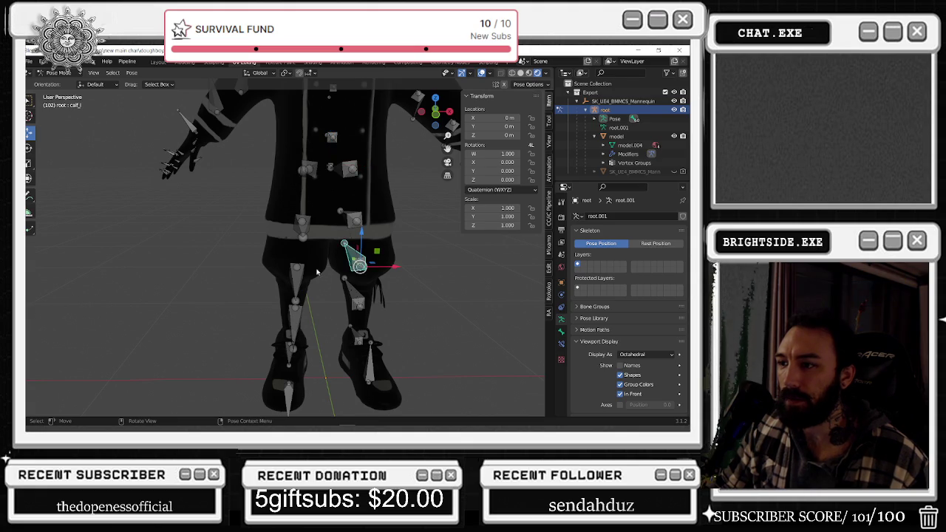
middle_click_drag(323, 271, 325, 254)
key("r")
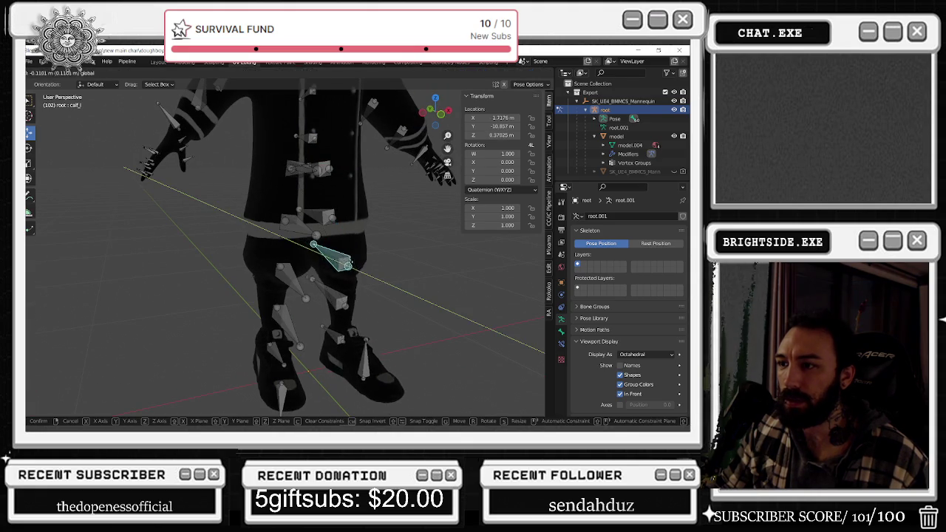
left_click(361, 268)
key("ctrl+z")
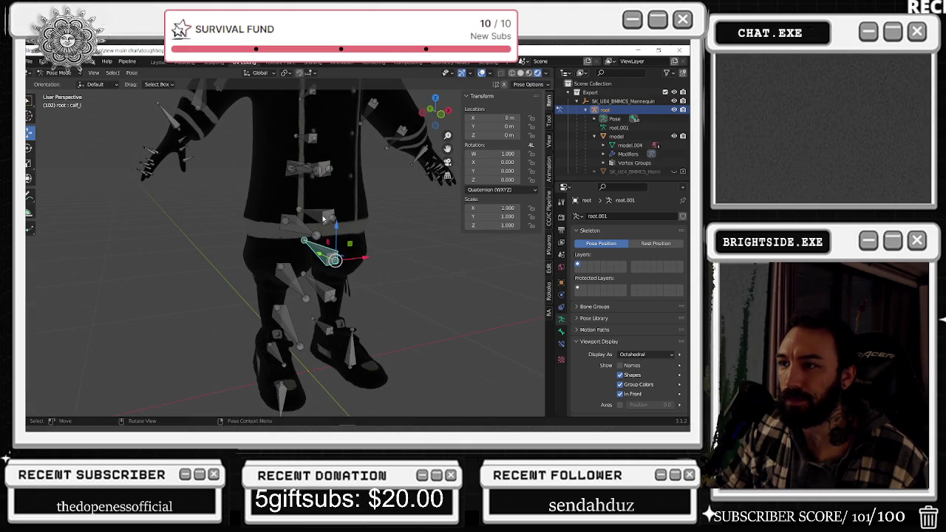
left_click(333, 235)
key("g")
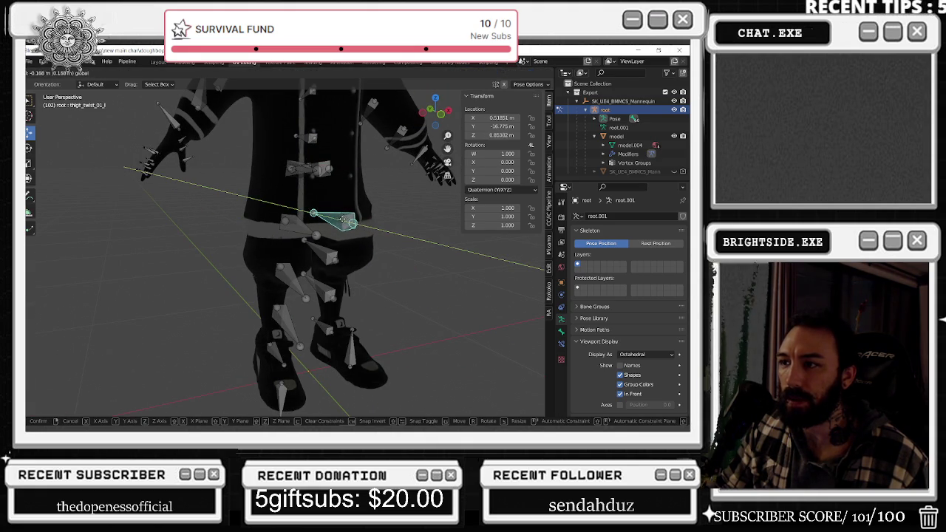
left_click(373, 231)
key("ctrl+z")
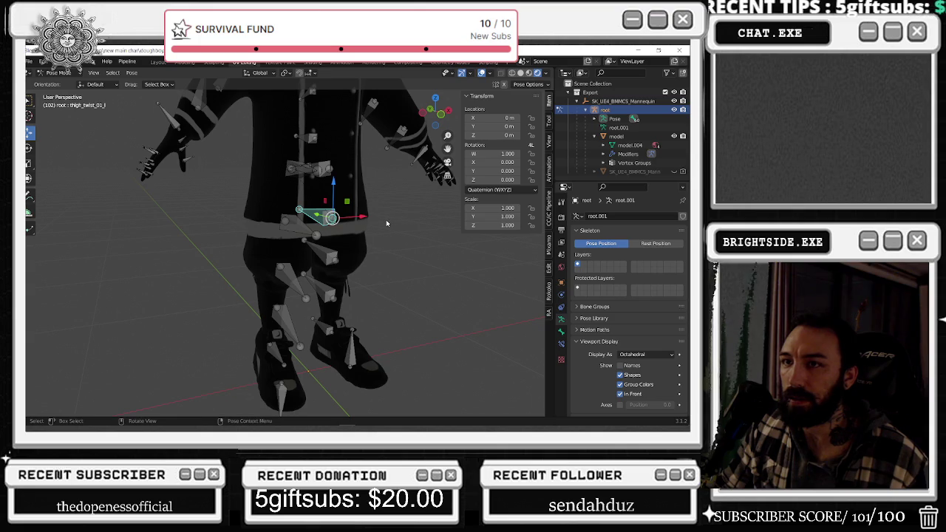
scroll(384, 223, "up", 3)
middle_click_drag(384, 224, 434, 243)
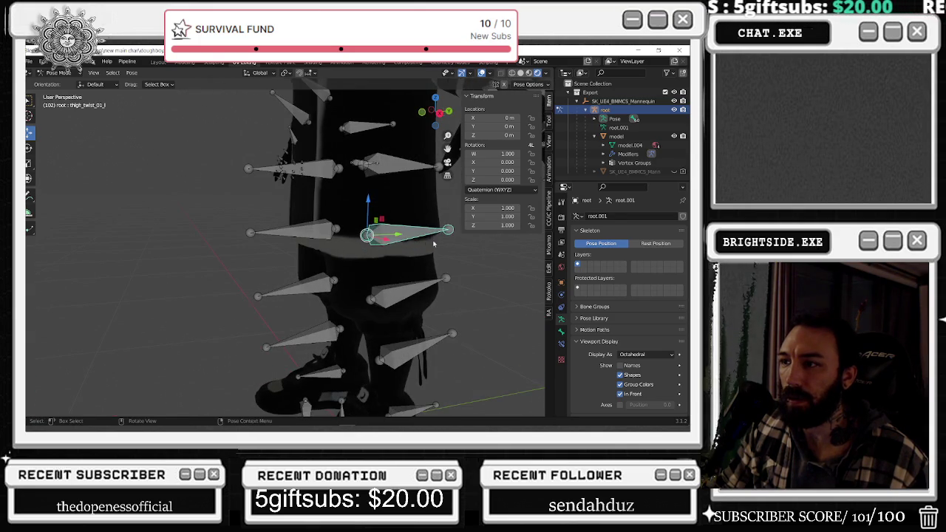
key("g")
key("y")
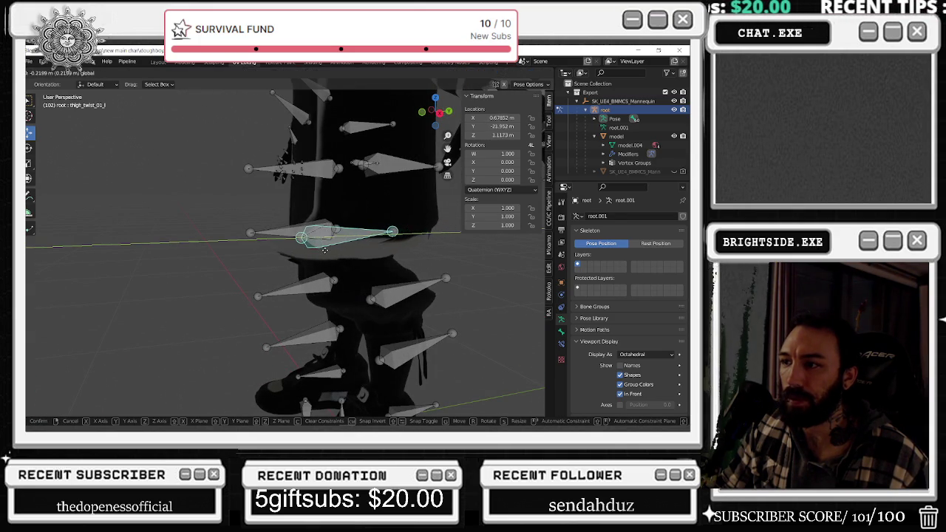
key("Escape")
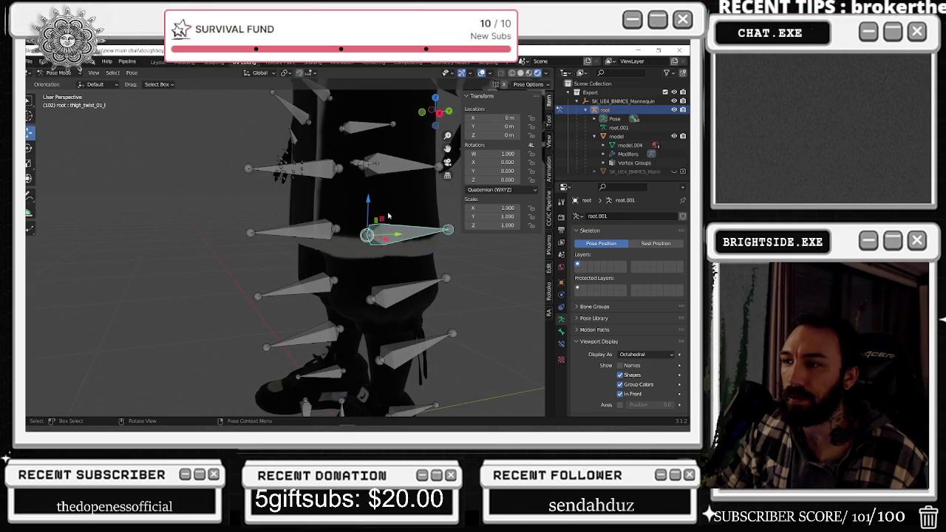
left_click(30, 147)
middle_click_drag(288, 185, 319, 180)
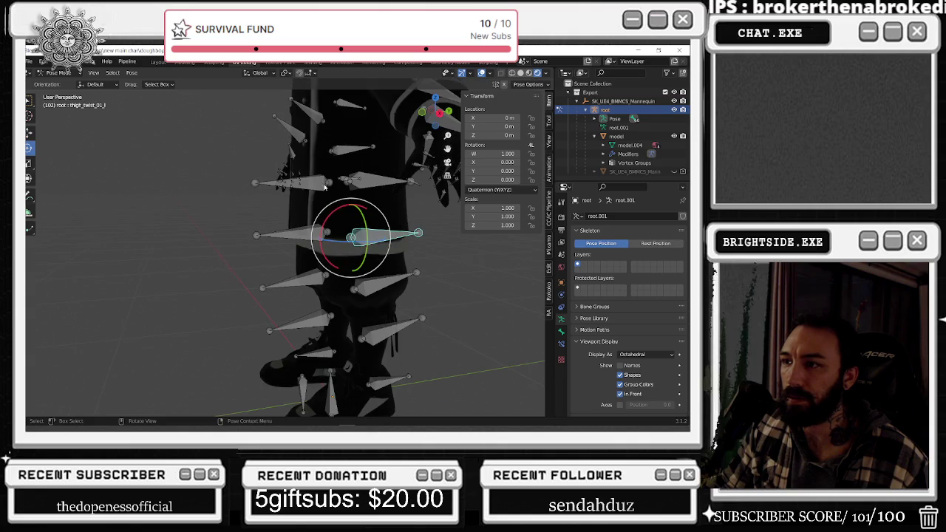
left_click_drag(337, 212, 394, 208)
key("Escape")
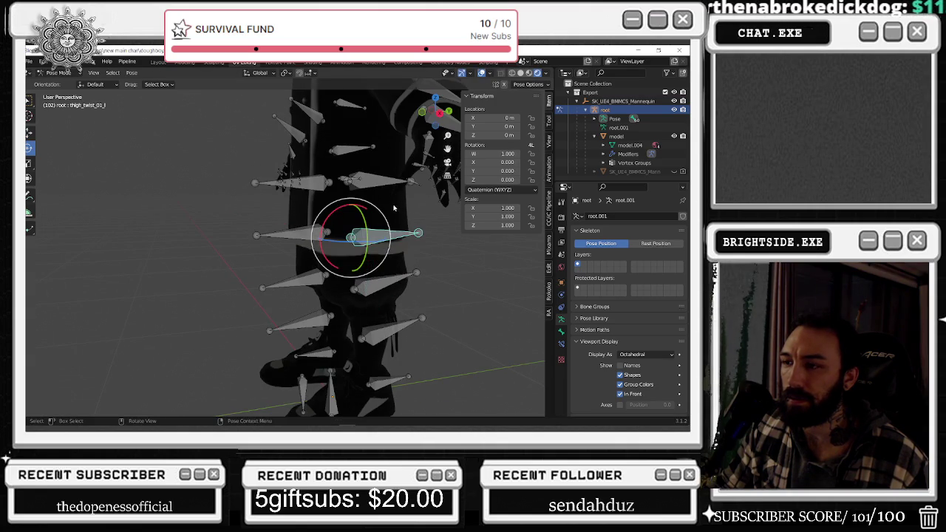
middle_click_drag(382, 210, 376, 186)
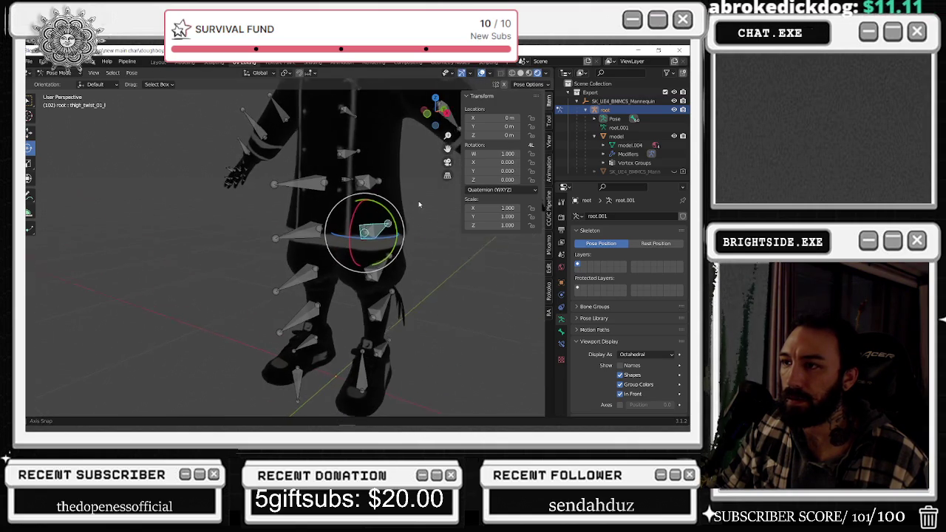
left_click(362, 181)
mouse_move(352, 188)
left_mouse_down()
mouse_move(347, 244)
mouse_move(329, 236)
left_mouse_up()
right_click(359, 182)
middle_click_drag(359, 182, 360, 158)
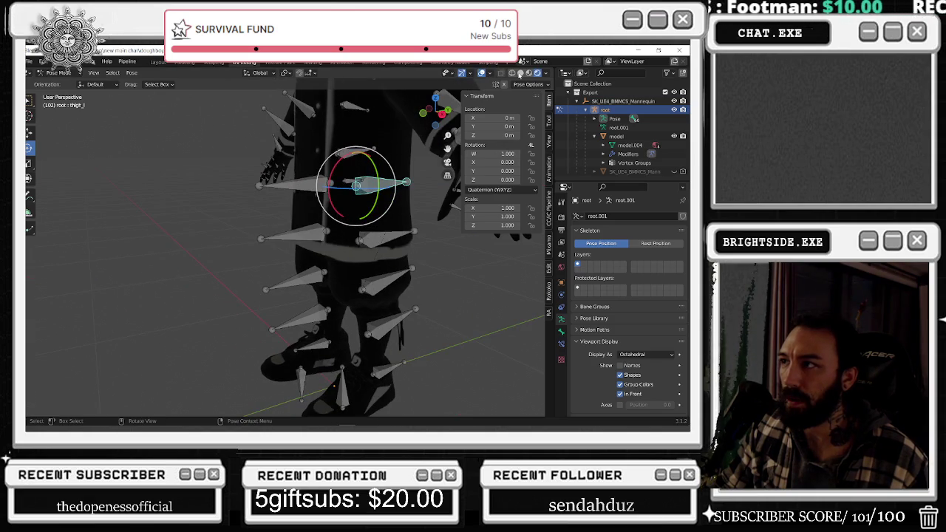
scroll(409, 198, "down", 4)
middle_click_drag(409, 198, 403, 207)
key("r")
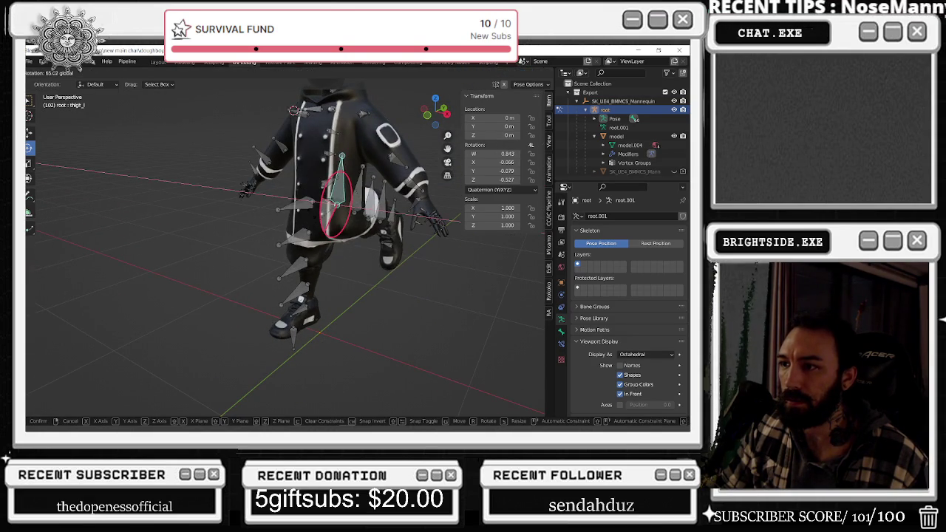
key("x")
left_click(370, 219)
mouse_move(371, 219)
middle_mouse_down()
mouse_move(318, 233)
mouse_move(313, 214)
mouse_move(364, 204)
middle_mouse_up()
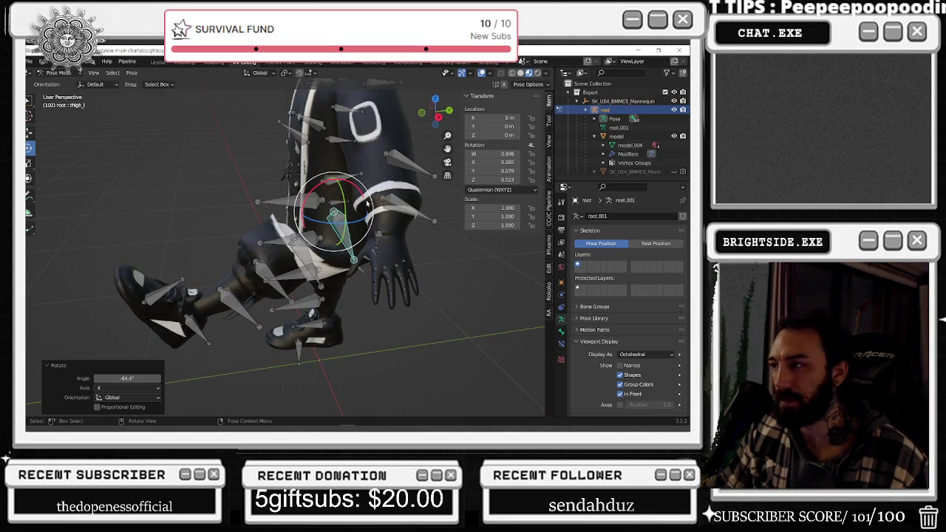
key("alt+r")
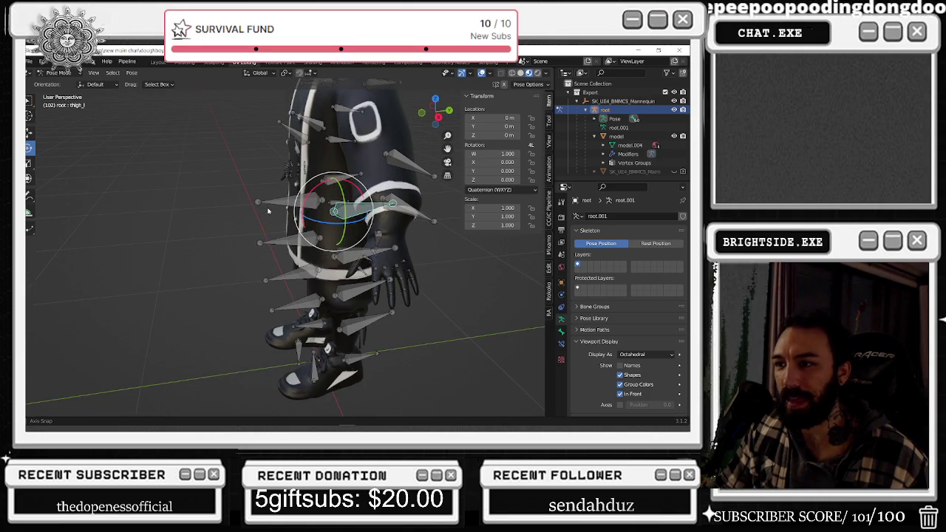
middle_click_drag(268, 212, 318, 214)
scroll(374, 235, "up", 5)
middle_click_drag(373, 234, 504, 238, "shift")
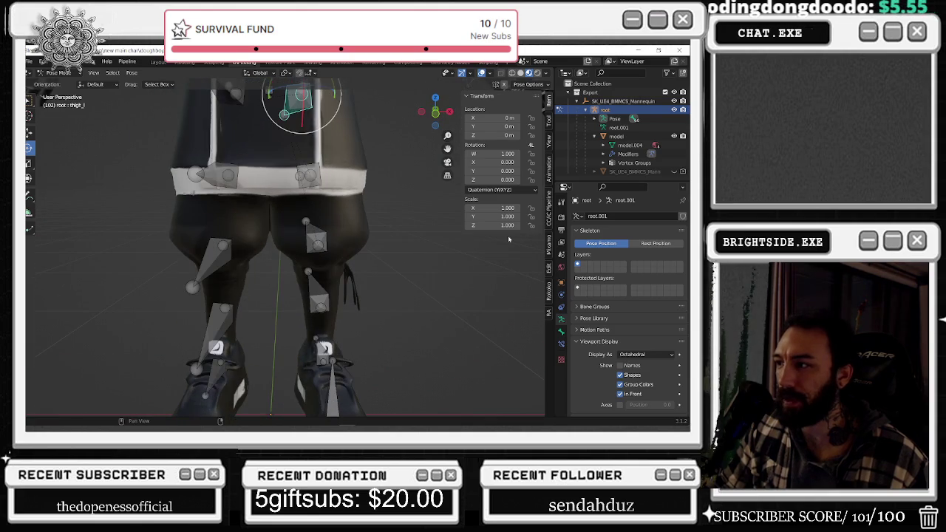
left_click(74, 71)
left_click(58, 81)
left_click(194, 142)
Switch the chef to Weight Paint mode showing thigh_l weights, framed on the left thigh.
left_click(56, 72)
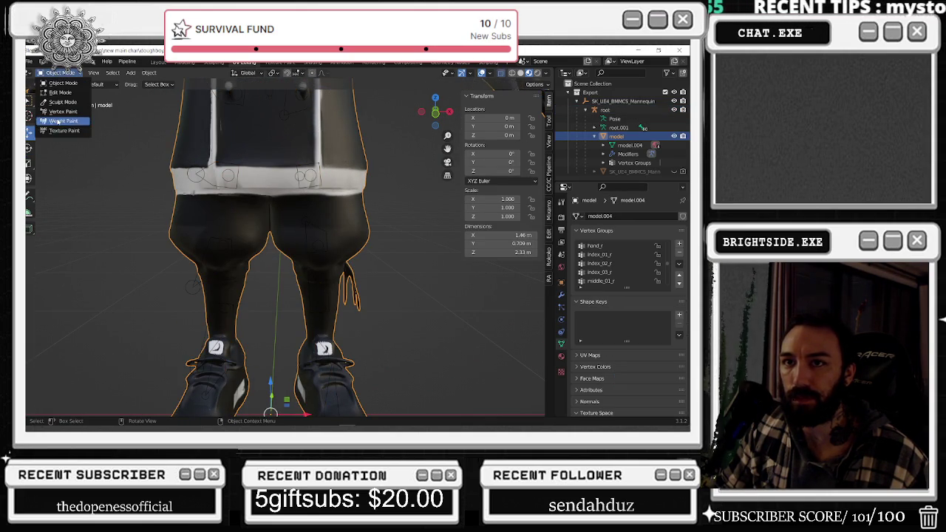
left_click(59, 124)
scroll(609, 266, "down", 5)
scroll(614, 265, "down", 4)
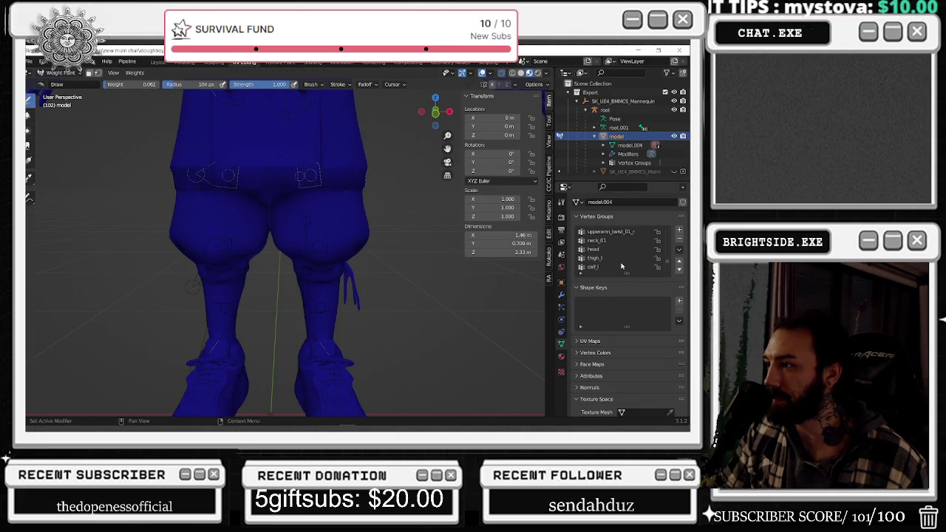
left_click(596, 232)
mouse_move(384, 281)
middle_mouse_down()
mouse_move(470, 281)
mouse_move(238, 225)
middle_mouse_up()
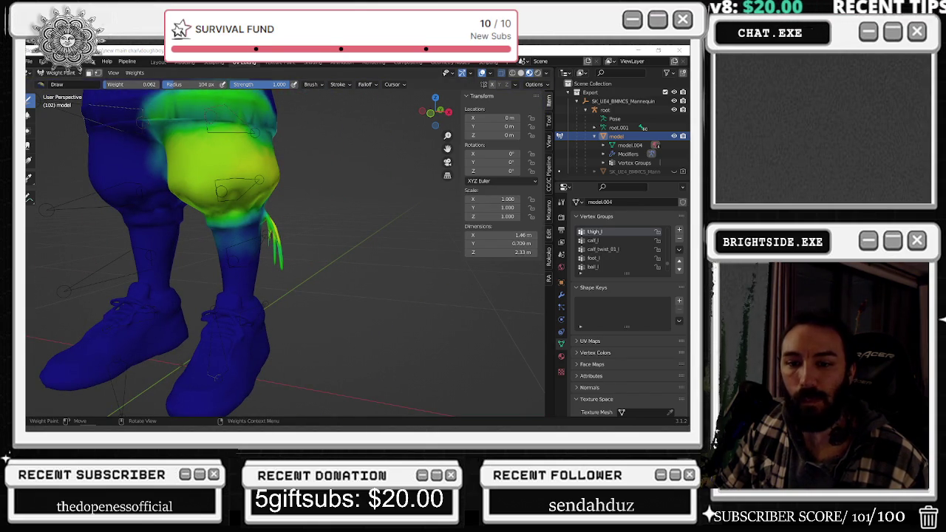
scroll(242, 215, "up", 2)
scroll(243, 214, "up", 2)
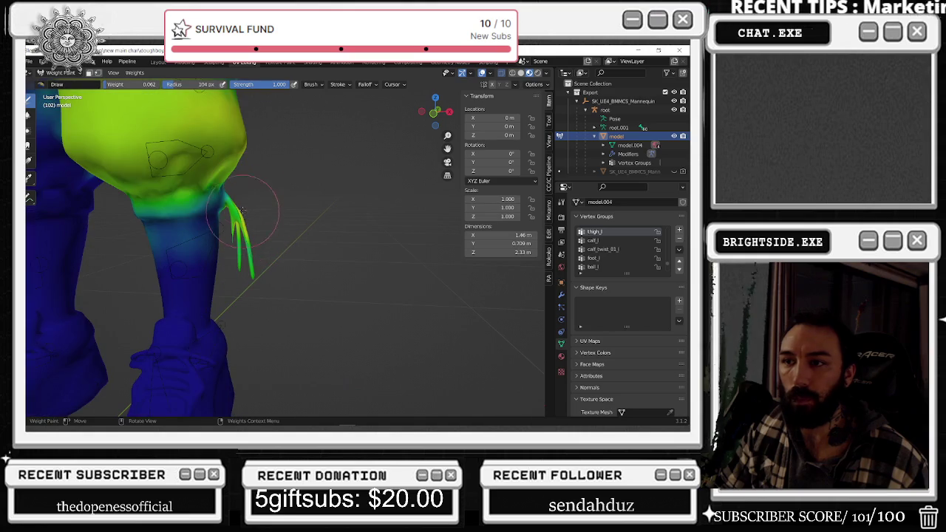
middle_click_drag(257, 163, 286, 167, "shift")
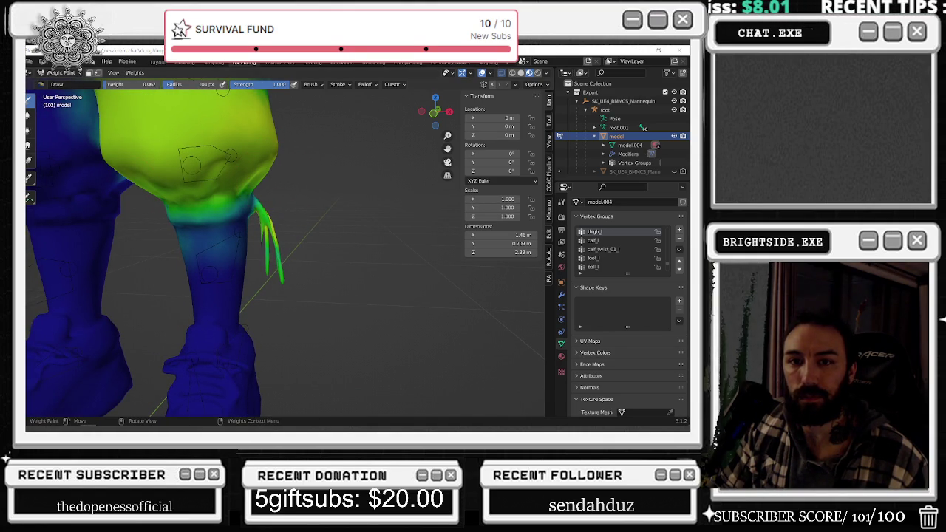
key("alt+Tab")
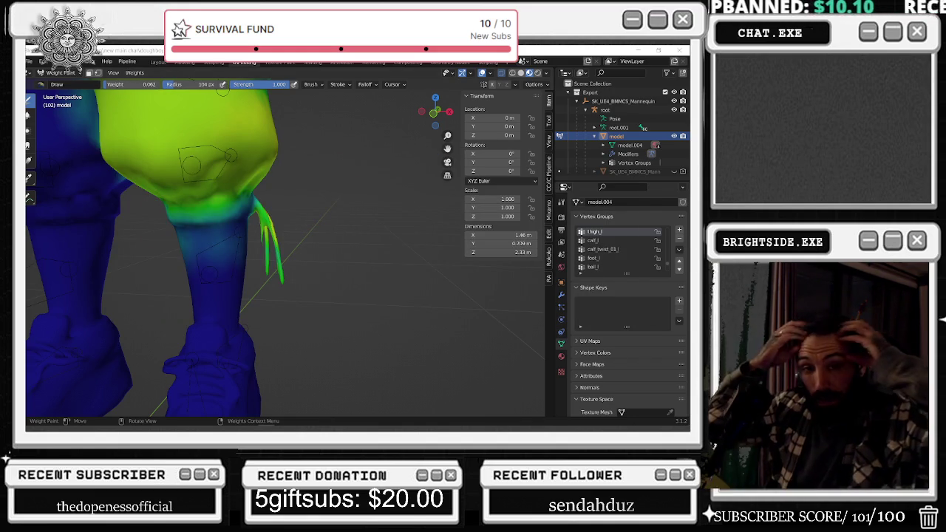
mouse_move(251, 246)
middle_mouse_down()
mouse_move(264, 248)
mouse_move(306, 194)
mouse_move(365, 195)
middle_mouse_up()
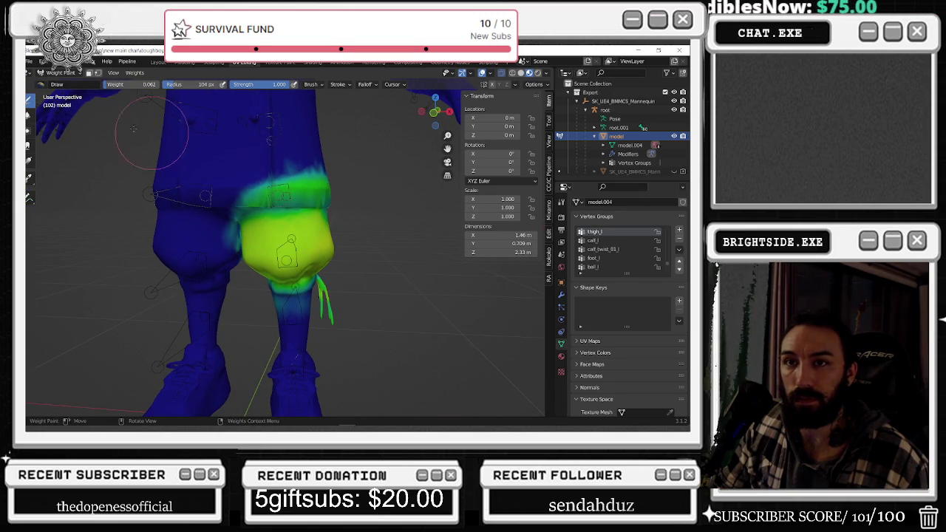
Raise the brush weight and paint thigh_l weight over the upper thigh, knee and toward the hip.
left_click_drag(126, 85, 158, 84)
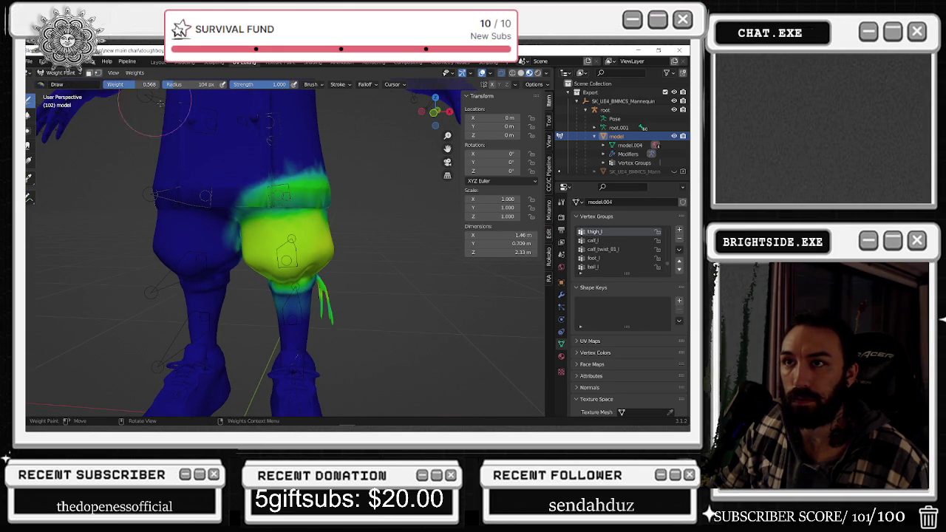
left_click_drag(252, 215, 294, 190)
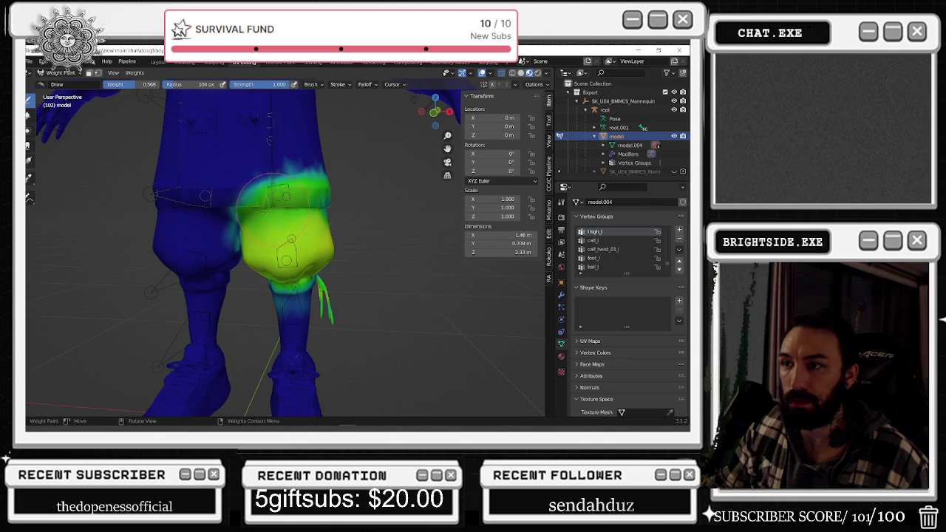
left_click_drag(242, 213, 301, 197)
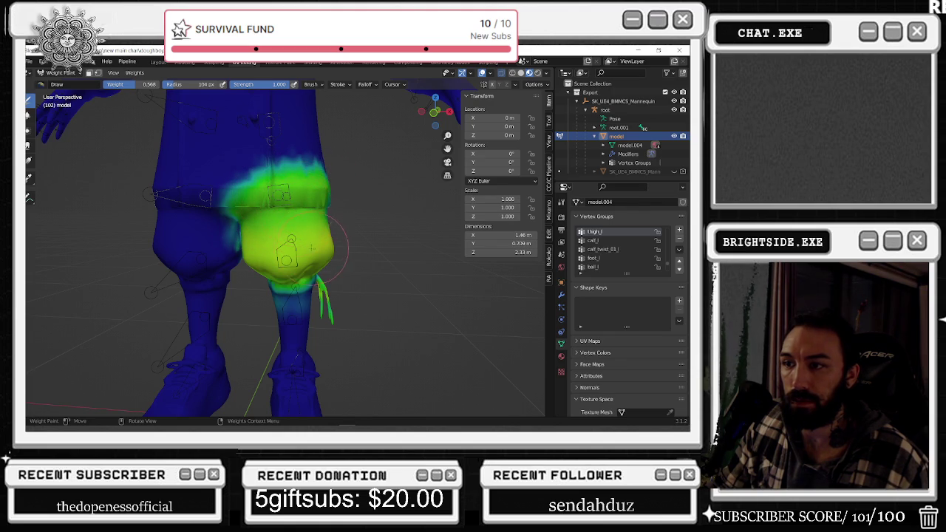
middle_click_drag(313, 248, 294, 275)
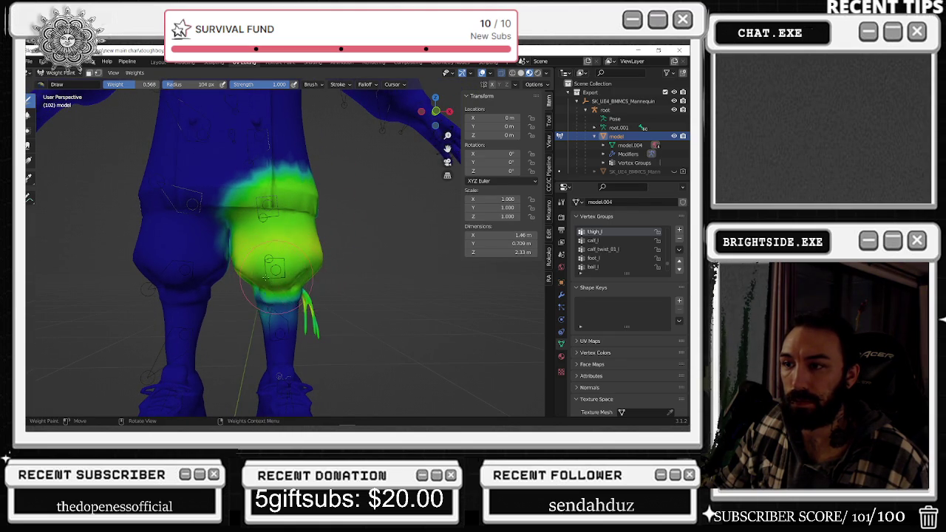
mouse_move(301, 279)
left_mouse_down()
mouse_move(310, 307)
mouse_move(273, 296)
left_mouse_up()
mouse_move(299, 257)
left_mouse_down()
mouse_move(248, 237)
mouse_move(259, 166)
mouse_move(310, 181)
left_mouse_up()
mouse_move(309, 252)
middle_mouse_down()
mouse_move(84, 163)
mouse_move(228, 220)
mouse_move(243, 246)
middle_mouse_up()
mouse_move(243, 245)
left_mouse_down()
mouse_move(243, 263)
mouse_move(226, 264)
mouse_move(303, 266)
left_mouse_up()
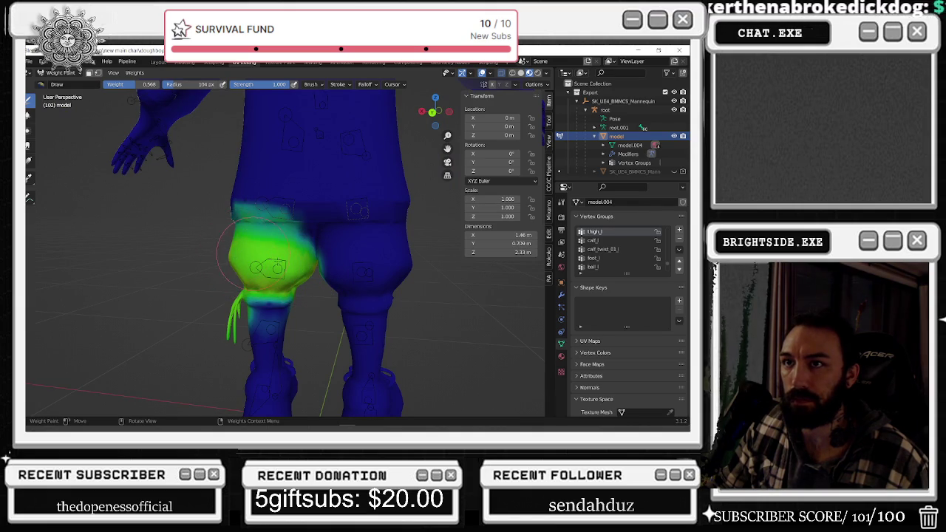
mouse_move(296, 268)
left_mouse_down()
mouse_move(303, 244)
mouse_move(255, 214)
mouse_move(292, 216)
mouse_move(232, 215)
left_mouse_up()
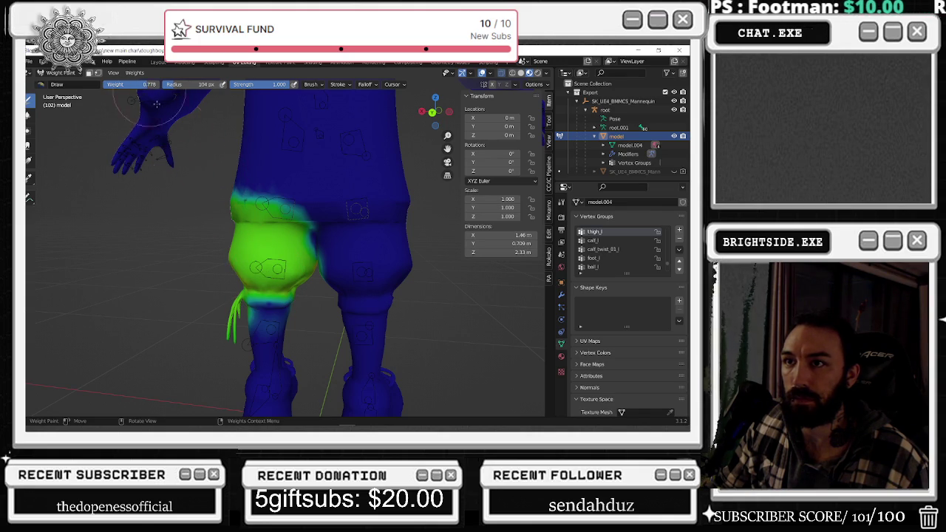
mouse_move(259, 212)
left_mouse_down()
mouse_move(285, 206)
mouse_move(250, 194)
mouse_move(267, 232)
mouse_move(314, 200)
left_mouse_up()
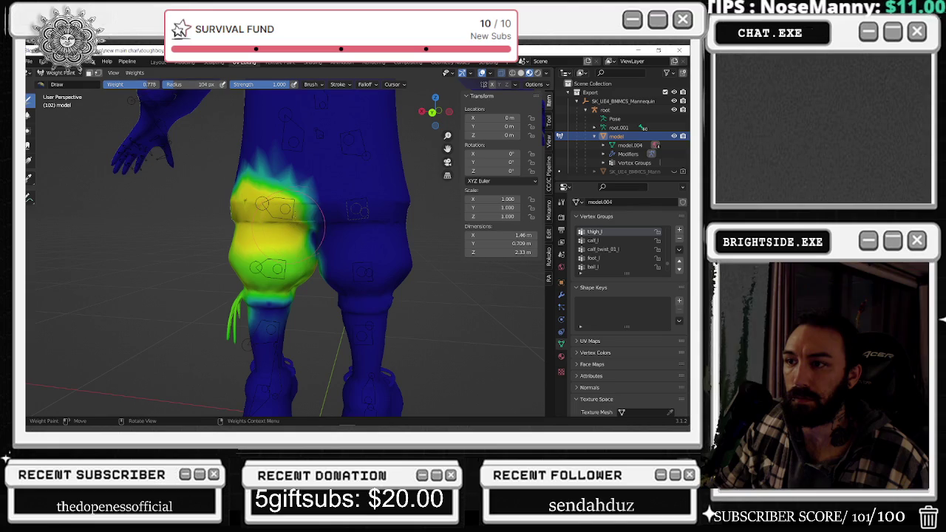
middle_click_drag(314, 200, 391, 200)
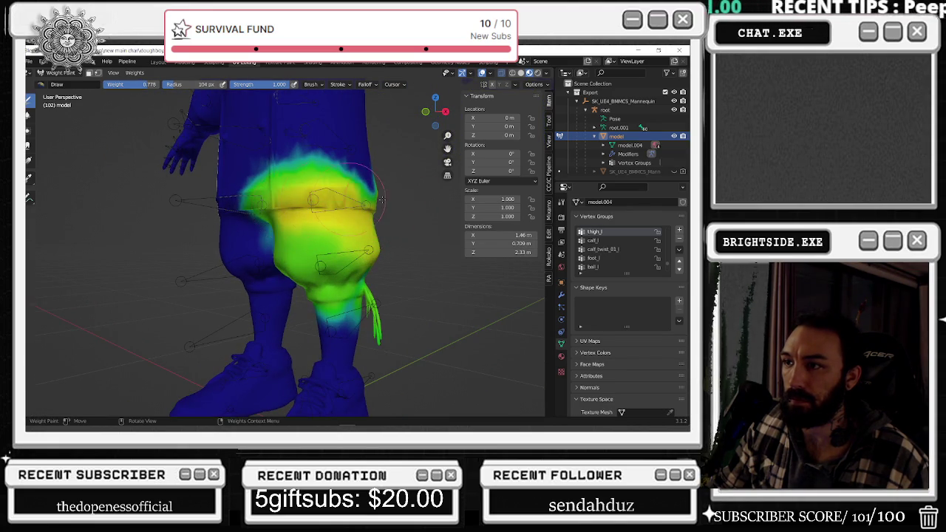
Blend lighter weight across the top of the upper leg.
middle_click_drag(296, 207, 340, 184)
mouse_move(273, 200)
left_mouse_down()
mouse_move(312, 183)
mouse_move(251, 215)
left_mouse_up()
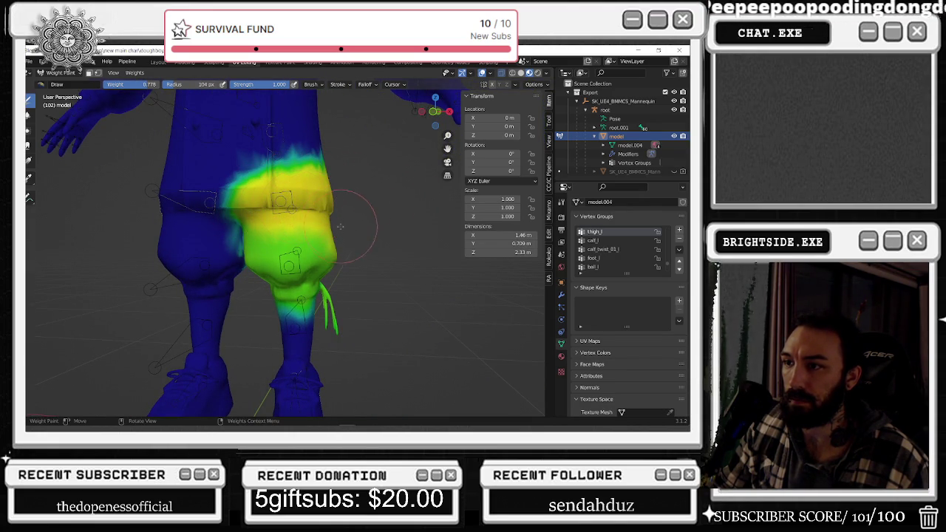
mouse_move(339, 225)
middle_mouse_down()
mouse_move(266, 191)
mouse_move(360, 170)
middle_mouse_up()
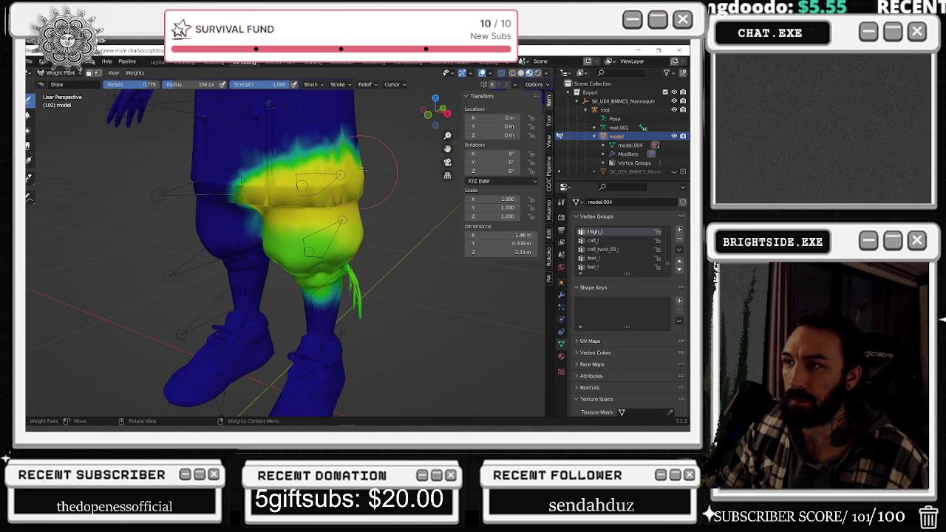
mouse_move(341, 218)
middle_mouse_down()
mouse_move(344, 194)
mouse_move(414, 140)
middle_mouse_up()
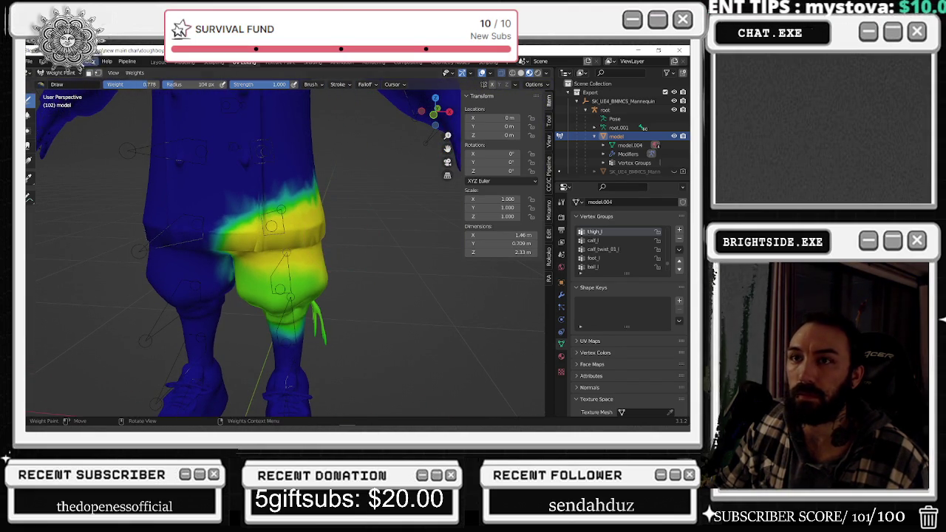
left_click_drag(244, 207, 270, 193)
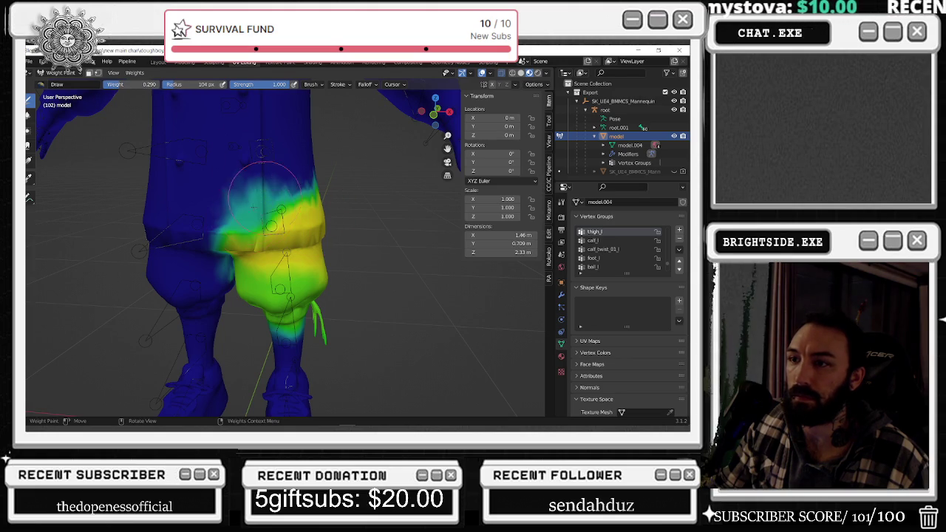
mouse_move(270, 188)
left_mouse_down()
mouse_move(310, 194)
mouse_move(244, 203)
left_mouse_up()
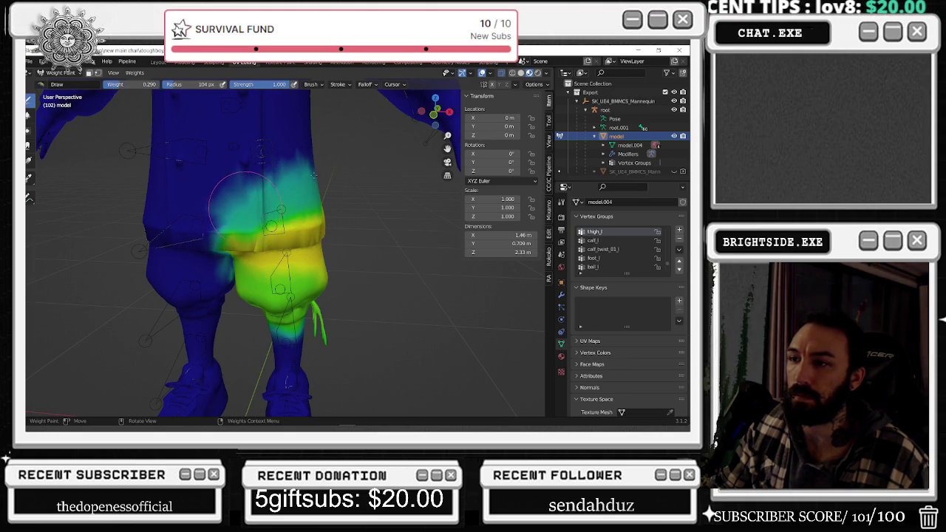
middle_click_drag(342, 167, 138, 165)
mouse_move(284, 188)
left_mouse_down()
mouse_move(340, 194)
mouse_move(384, 237)
left_mouse_up()
mouse_move(384, 236)
middle_mouse_down()
mouse_move(329, 288)
mouse_move(359, 301)
middle_mouse_up()
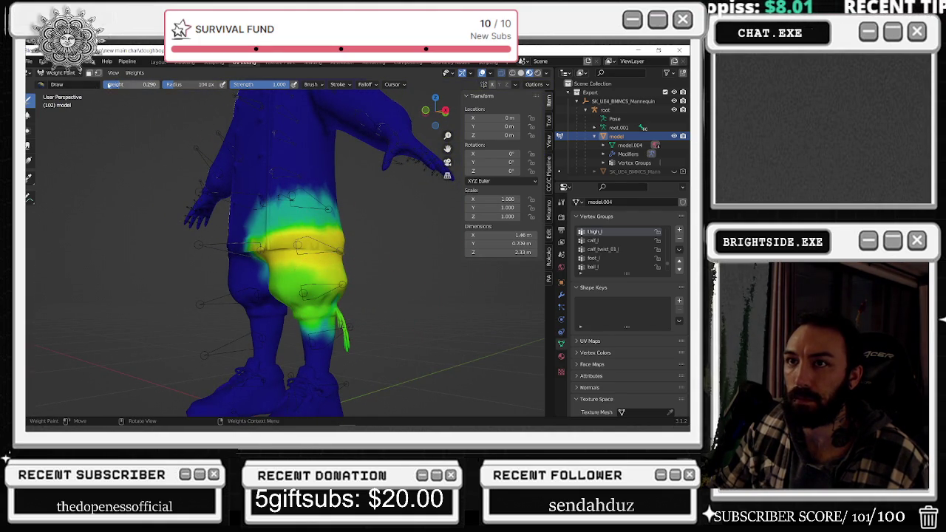
Raise the brush weight to 0.685 and spread yellow weight toward the thigh's left edge.
left_click_drag(147, 84, 158, 84)
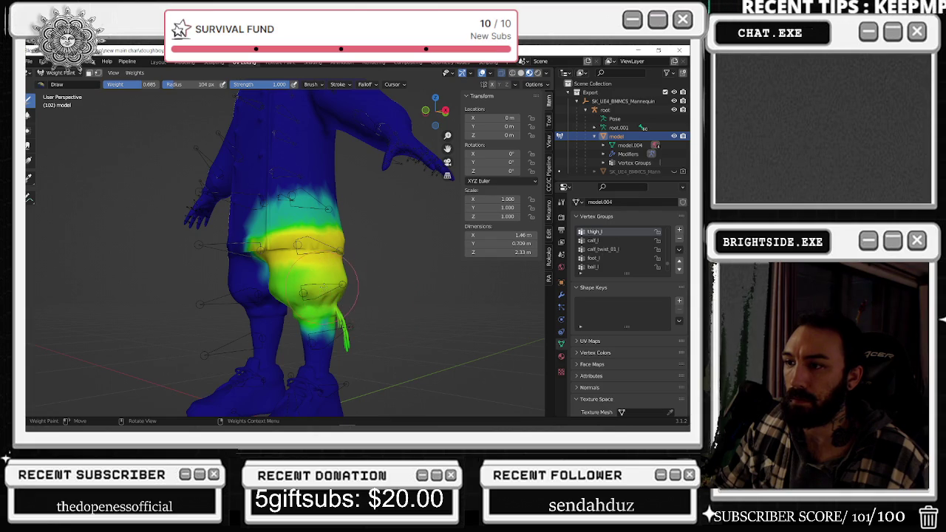
middle_click_drag(347, 287, 291, 289)
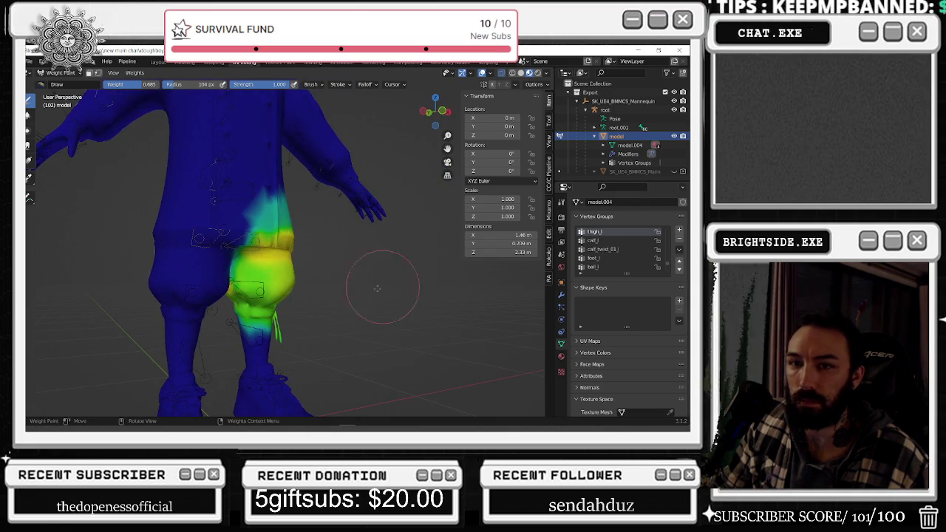
left_click_drag(291, 287, 274, 272)
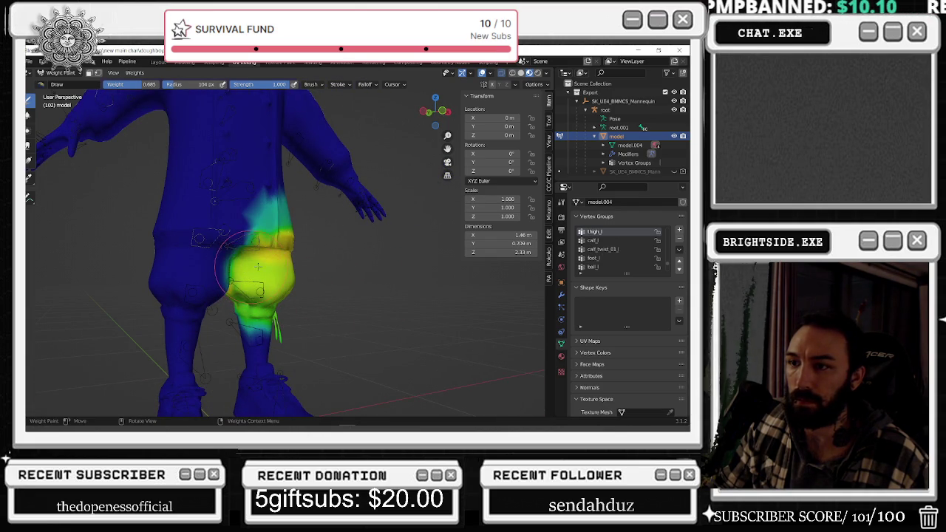
middle_click_drag(322, 266, 355, 211)
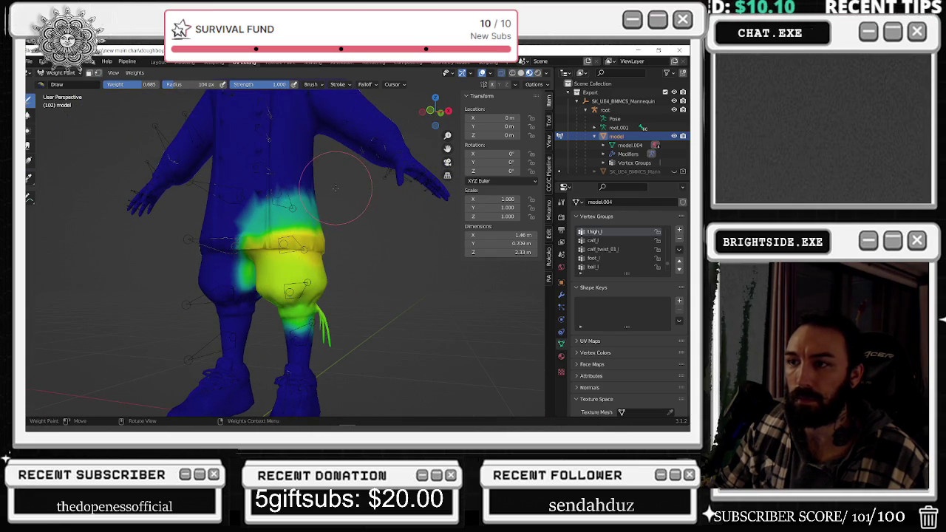
scroll(331, 310, "up", 3)
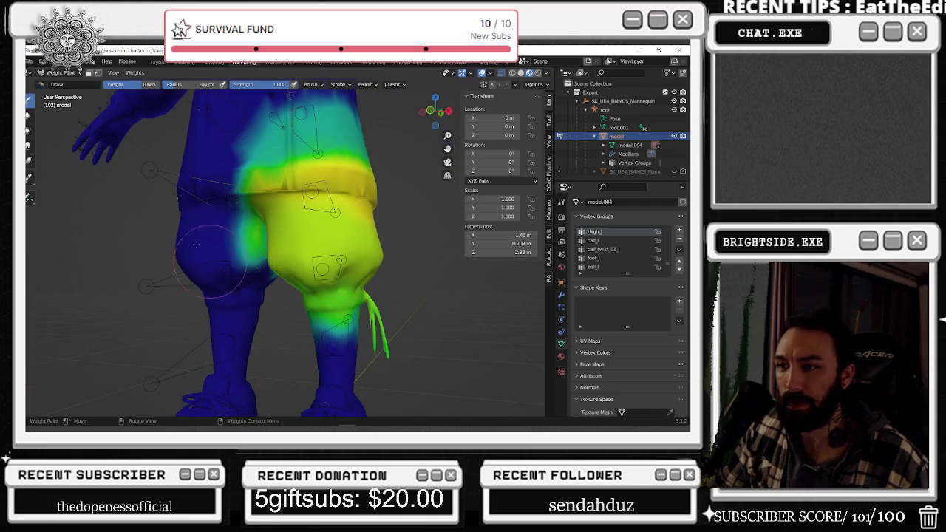
Undo two strokes, set the brush weight to 0.000 and erase stray green on the leg.
middle_click_drag(296, 258, 325, 243)
left_click(46, 61)
left_click(71, 80)
left_click(133, 84)
key("Return")
scroll(207, 257, "up", 3)
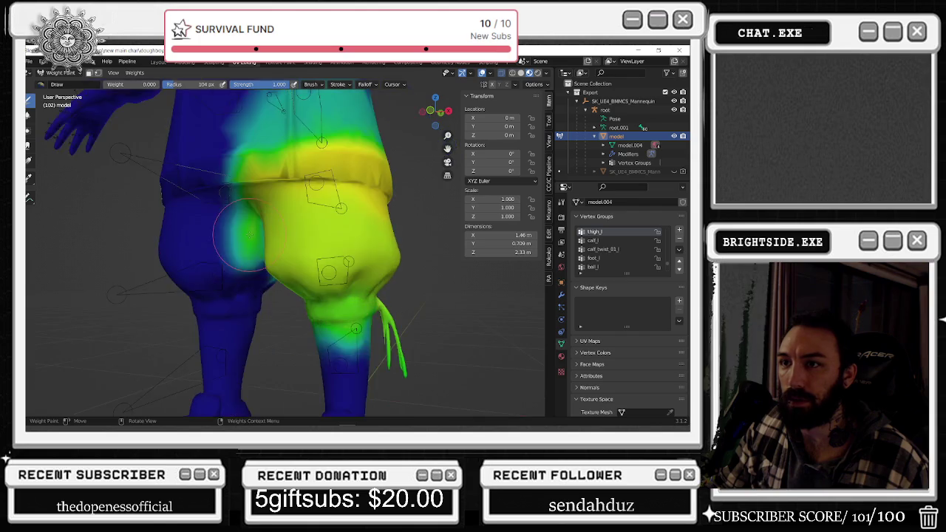
scroll(206, 257, "up", 3)
mouse_move(207, 256)
left_mouse_down()
mouse_move(219, 210)
mouse_move(236, 214)
mouse_move(232, 281)
mouse_move(211, 202)
left_mouse_up()
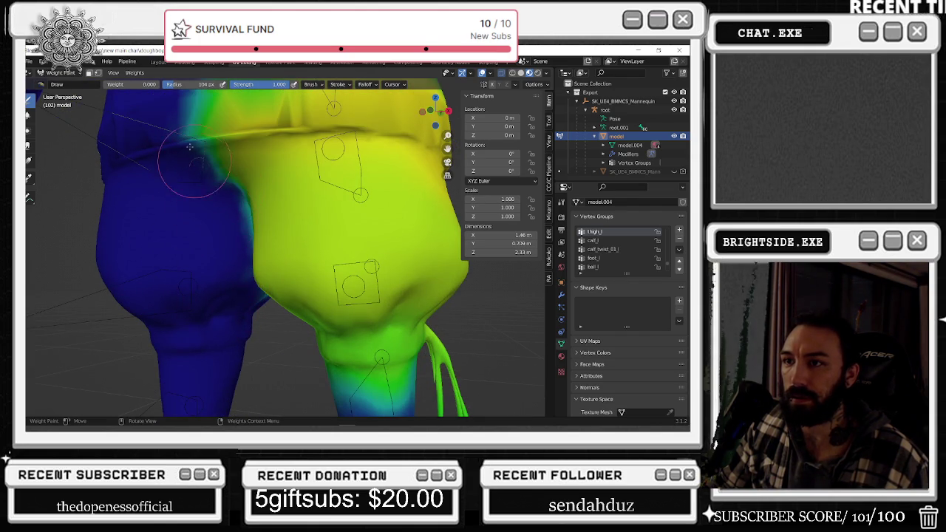
Clear stray weight from the other leg's inner edge, then raise the brush weight back up.
mouse_move(211, 203)
middle_mouse_down()
mouse_move(340, 273)
mouse_move(317, 259)
middle_mouse_up()
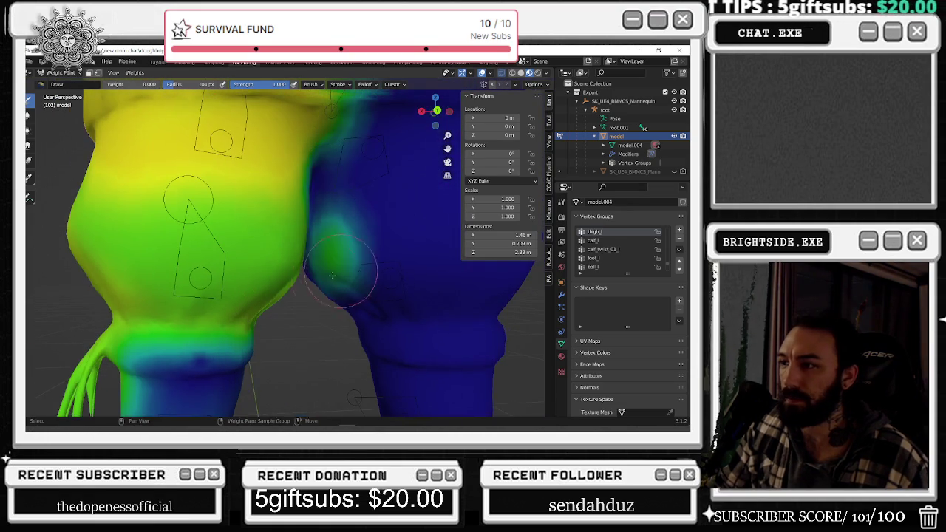
left_click_drag(316, 259, 350, 135)
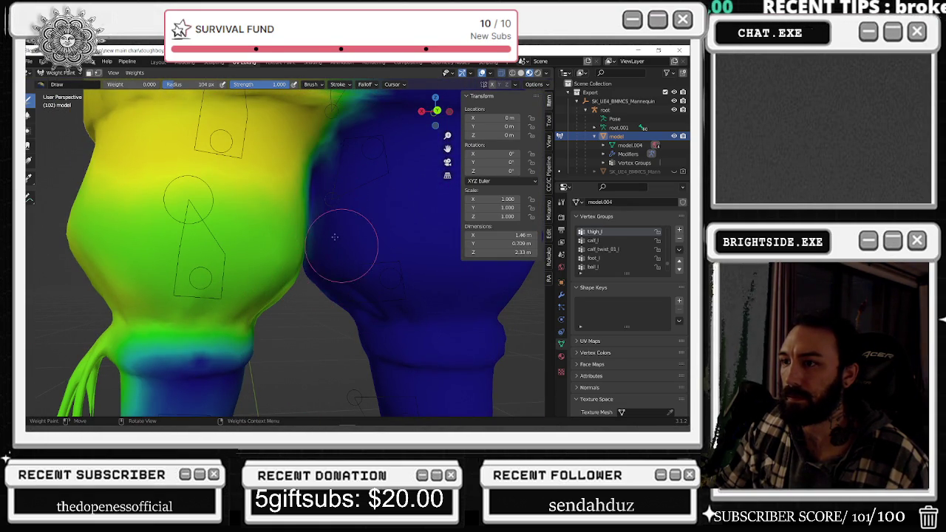
scroll(373, 257, "down", 5)
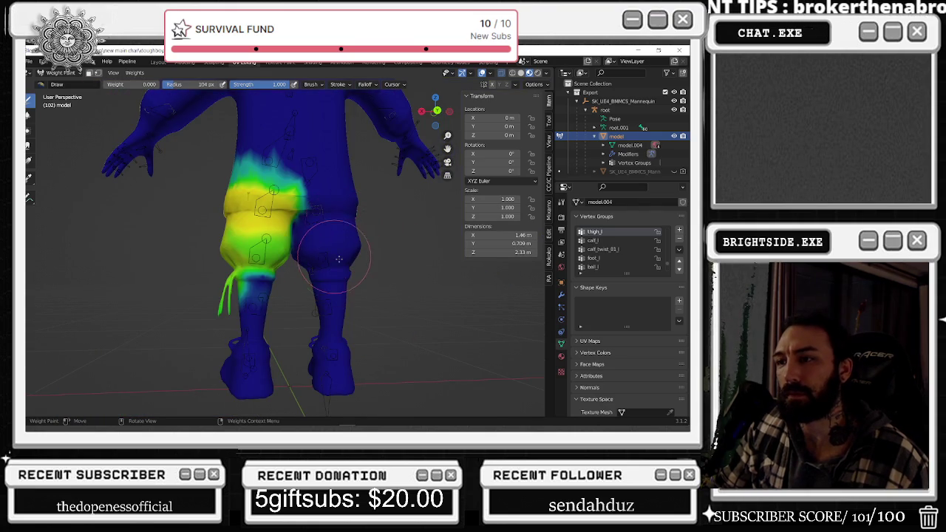
scroll(335, 293, "up", 5)
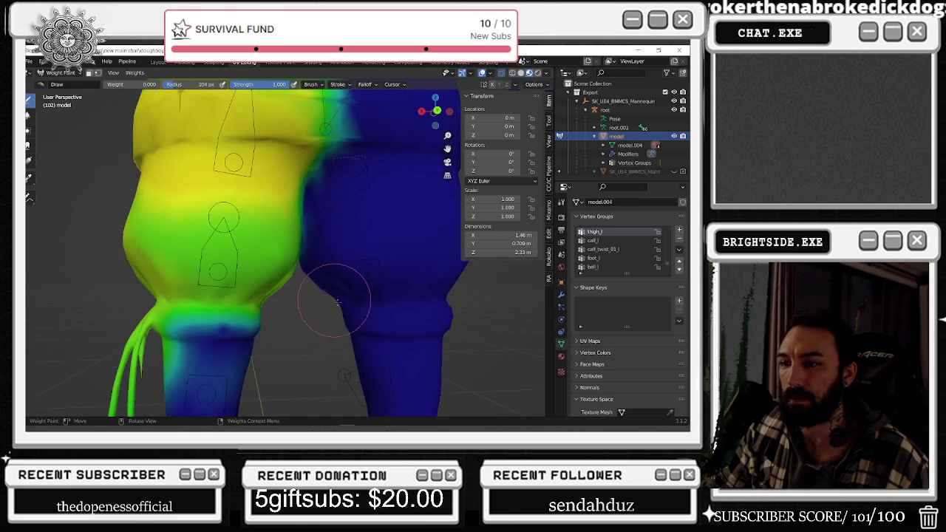
scroll(311, 318, "down", 3)
mouse_move(304, 323)
middle_mouse_down()
mouse_move(430, 301)
mouse_move(327, 329)
mouse_move(370, 330)
middle_mouse_up()
scroll(370, 330, "up", 2)
scroll(370, 330, "up", 2)
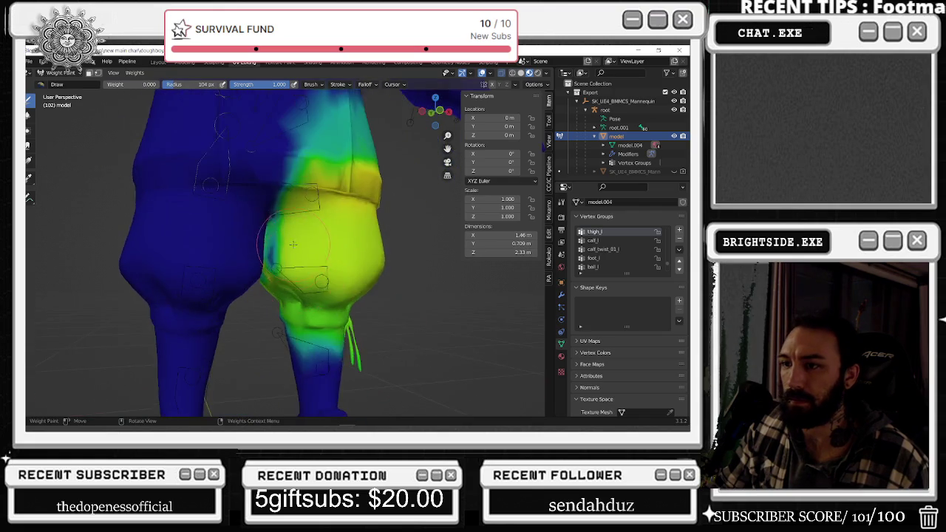
scroll(370, 331, "up", 3)
mouse_move(137, 84)
left_mouse_down()
mouse_move(177, 84)
mouse_move(168, 85)
left_mouse_up()
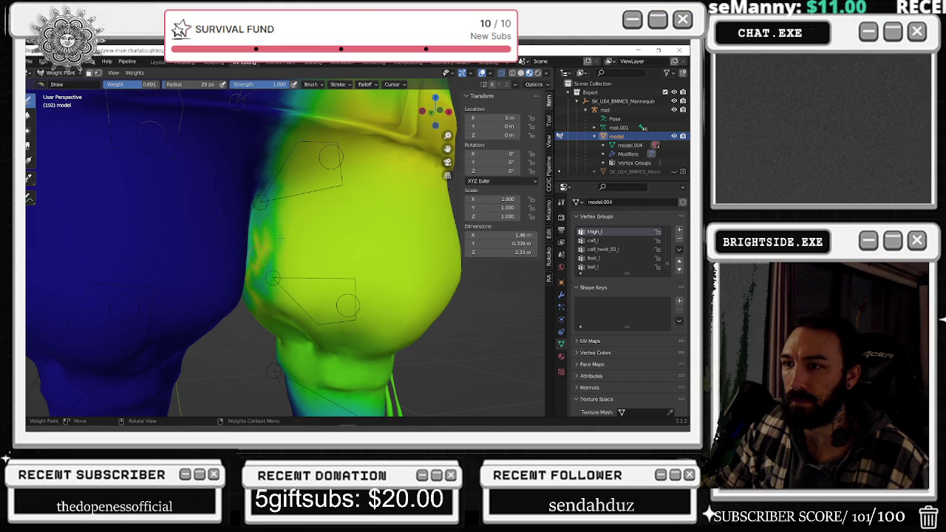
Make thigh_r the active vertex group and enlarge the Vertex Groups list.
scroll(613, 249, "down", 2)
scroll(613, 249, "down", 2)
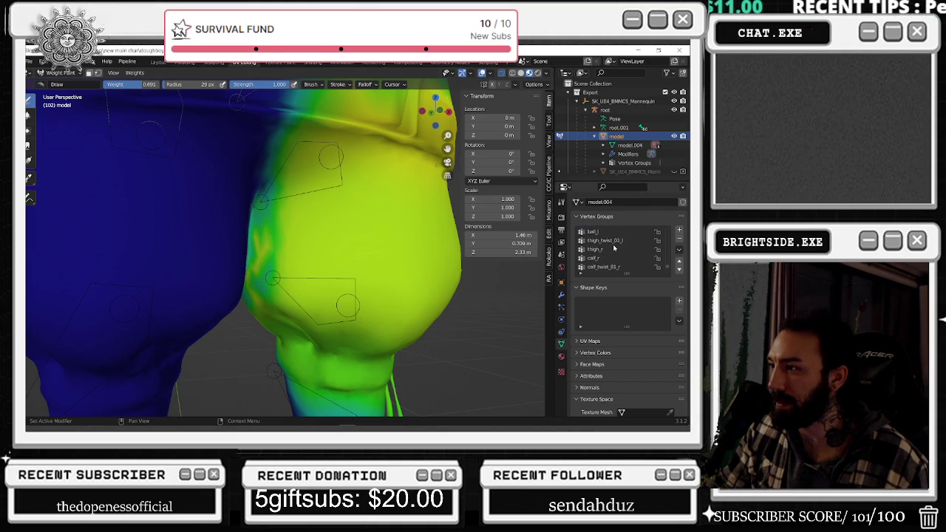
left_click(614, 249)
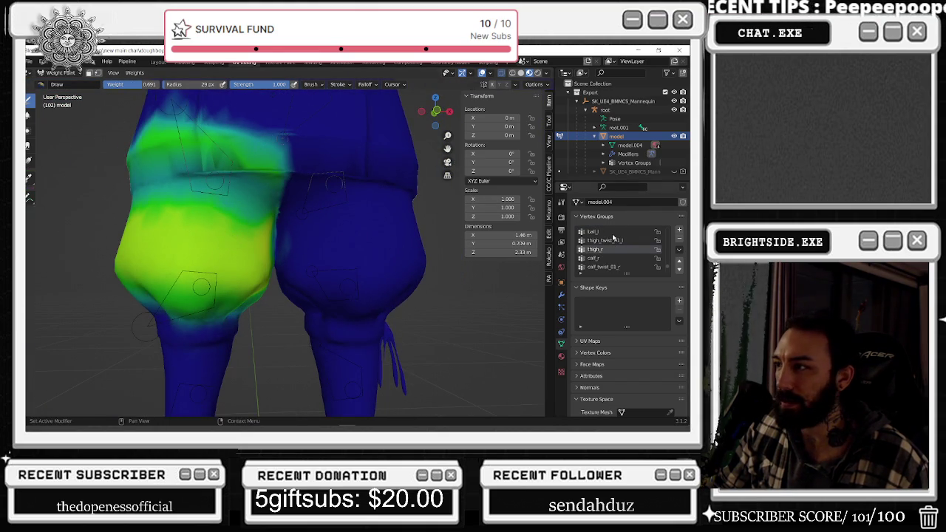
scroll(614, 236, "up", 1)
scroll(614, 237, "up", 1)
scroll(613, 234, "up", 1)
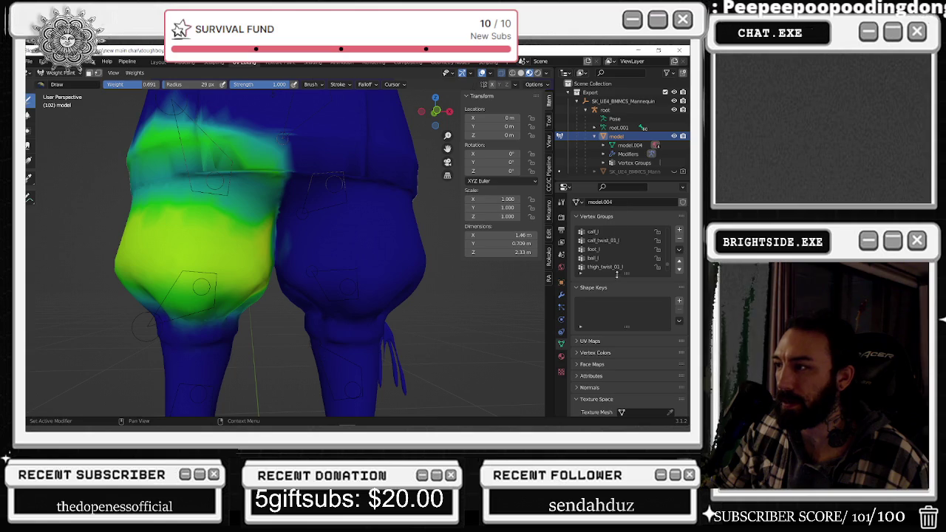
left_click_drag(628, 273, 628, 300)
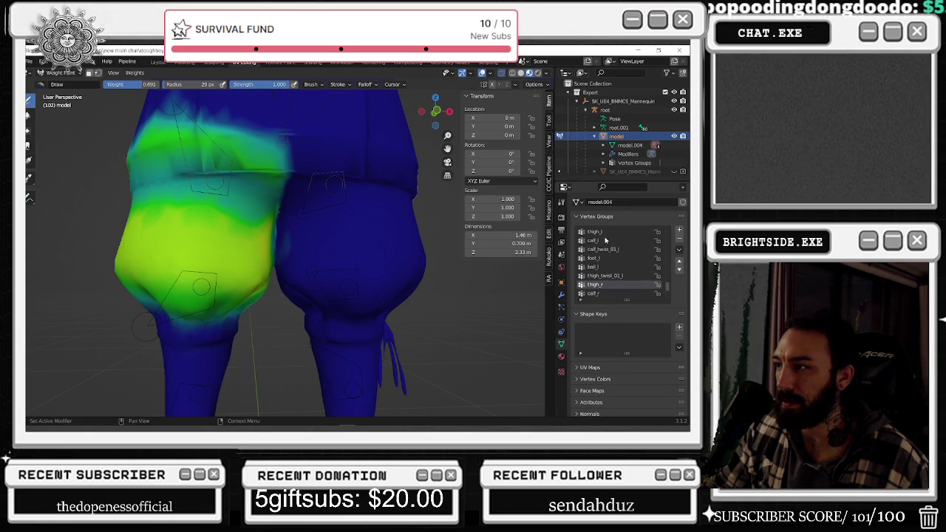
Paint thigh_r weight across the upper thigh, comparing it against thigh_l.
left_click(602, 233)
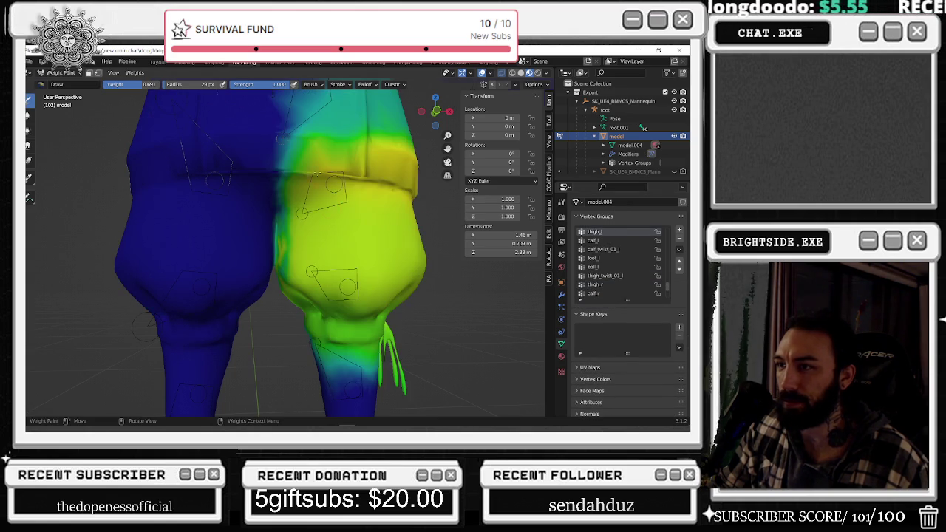
scroll(295, 251, "down", 2)
left_click(609, 285)
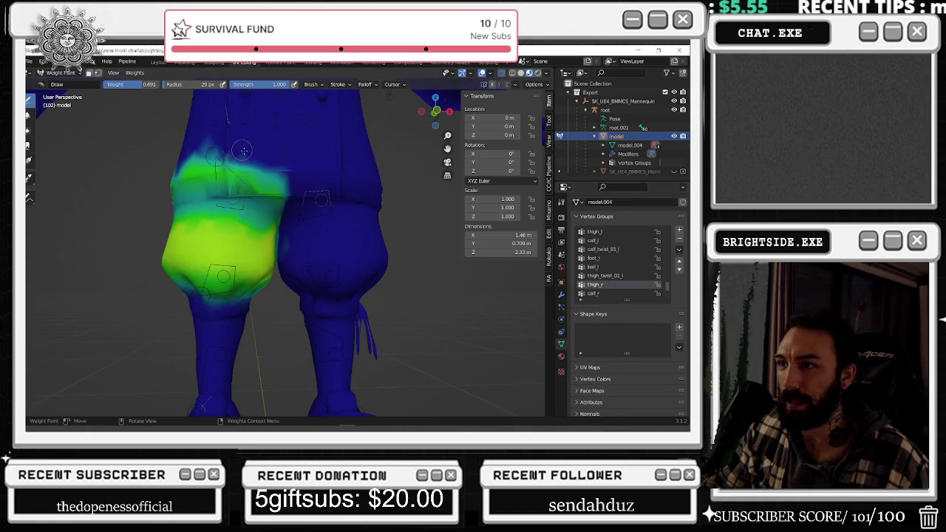
mouse_move(201, 133)
left_mouse_down()
mouse_move(271, 172)
mouse_move(173, 147)
left_mouse_up()
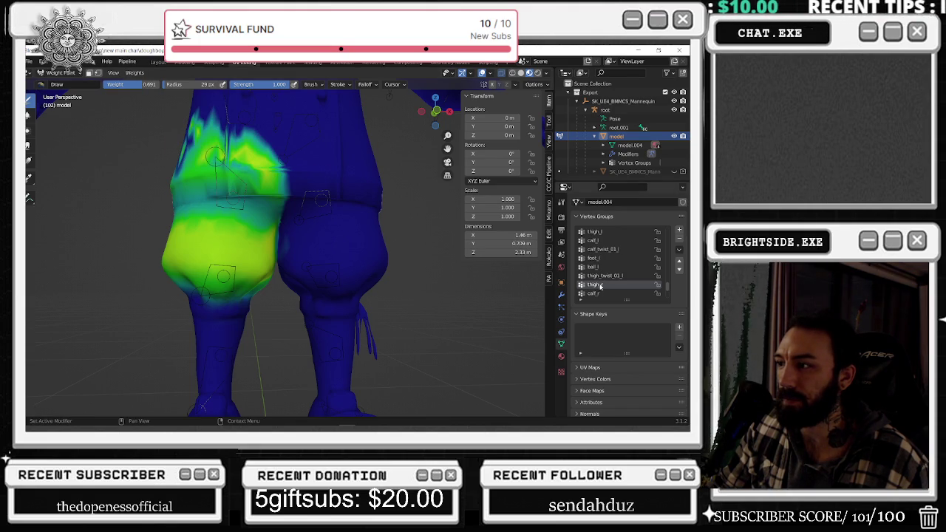
left_click(605, 232)
left_click(604, 285)
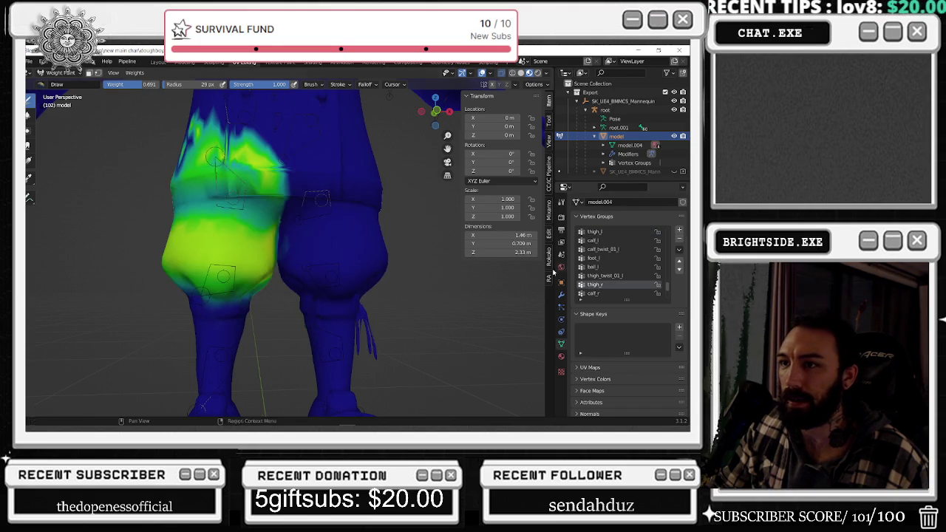
middle_click_drag(321, 214, 321, 228)
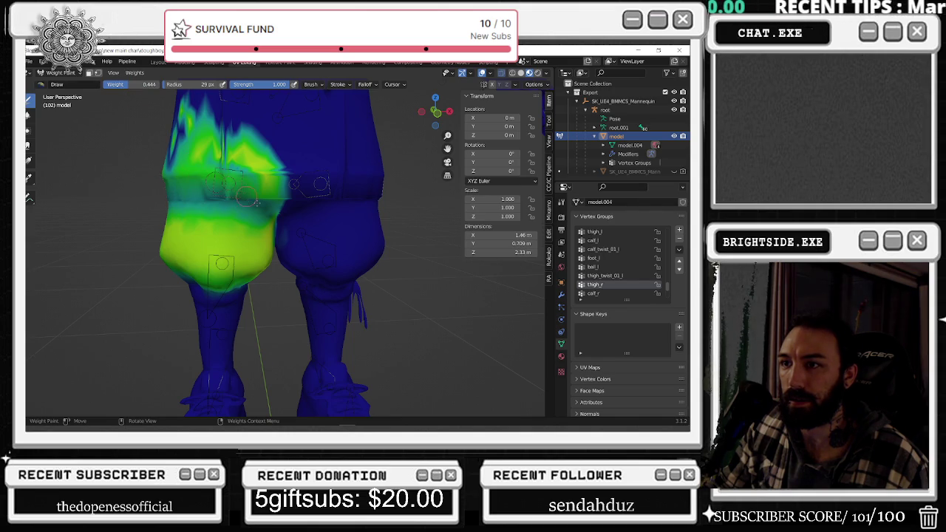
Brush more thigh_r weight up the right thigh from front and rear, then display thigh_l again.
left_click_drag(161, 155, 262, 172)
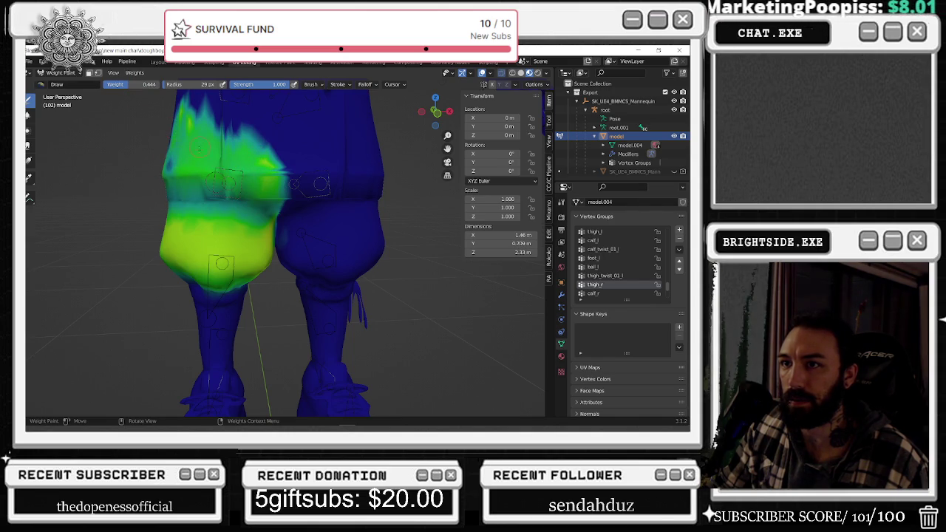
middle_click_drag(260, 200, 362, 207)
left_click_drag(362, 207, 374, 191)
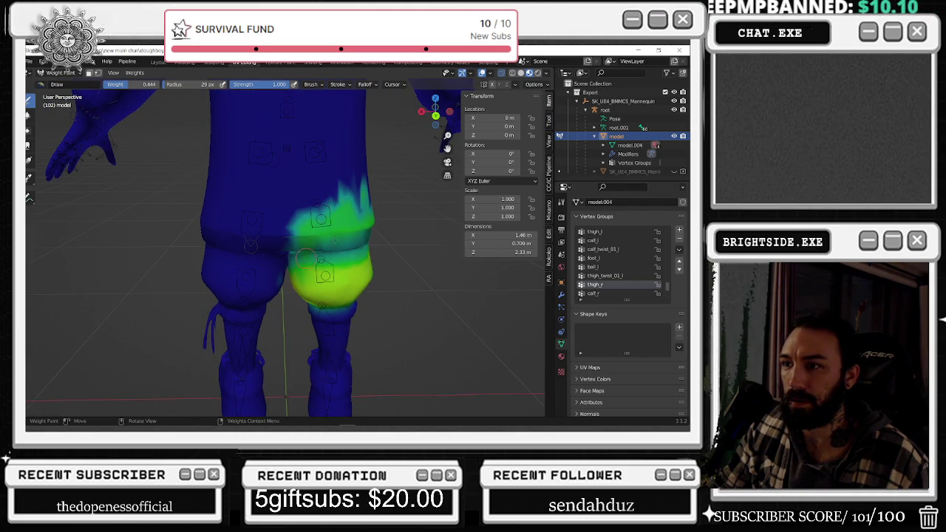
left_click_drag(361, 191, 325, 205)
middle_click_drag(342, 199, 321, 204)
mouse_move(321, 203)
left_mouse_down()
mouse_move(297, 215)
mouse_move(328, 188)
left_mouse_up()
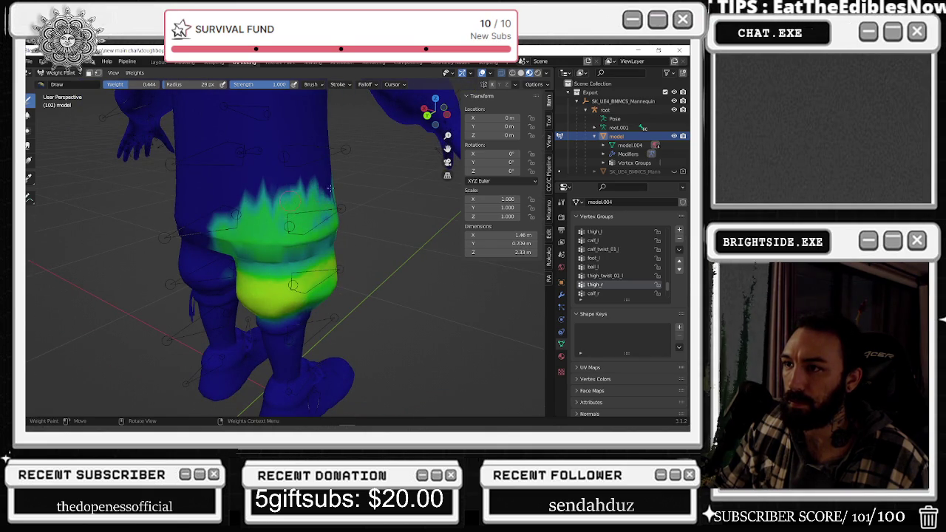
middle_click_drag(328, 190, 198, 184)
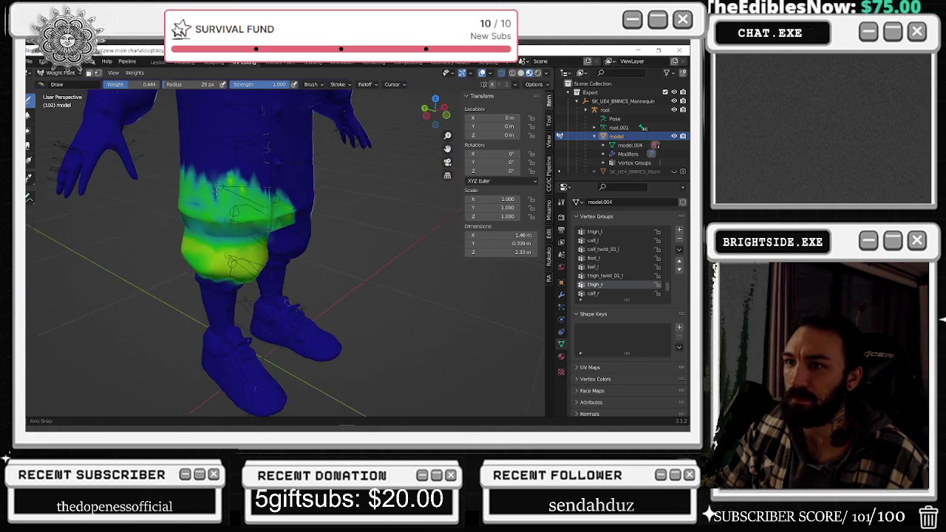
left_click_drag(220, 184, 216, 175)
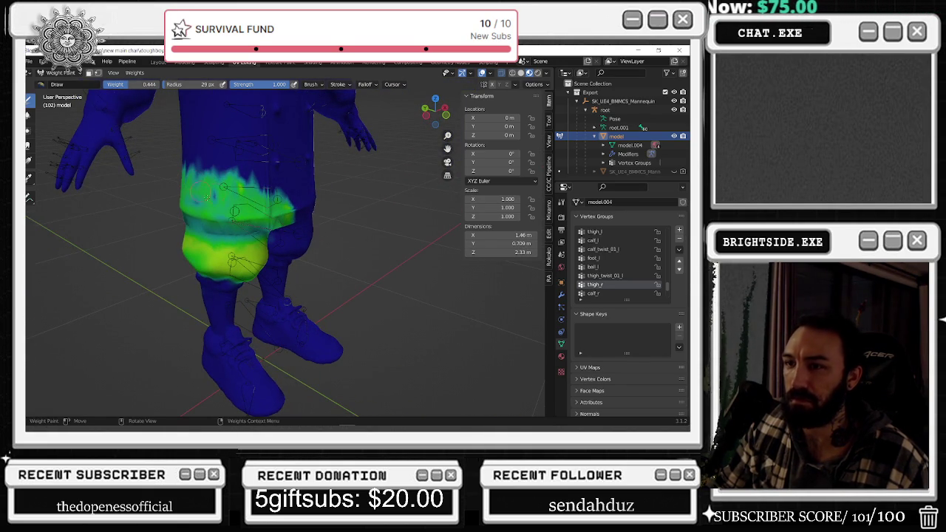
mouse_move(295, 222)
middle_mouse_down()
mouse_move(414, 229)
mouse_move(198, 202)
mouse_move(413, 222)
middle_mouse_up()
left_click(595, 231)
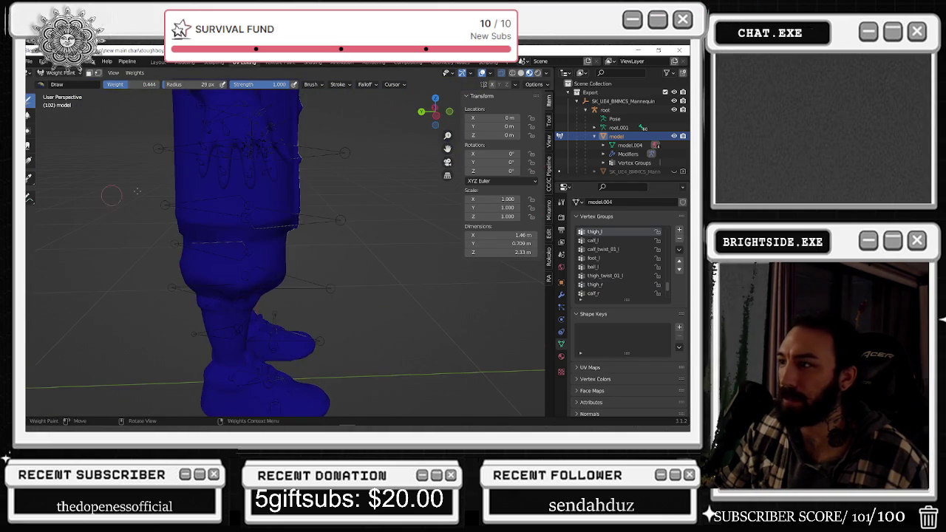
Compare the thigh_l and thigh_twist_01_l weights, then go back to the thigh_r vertex group.
left_click(608, 283)
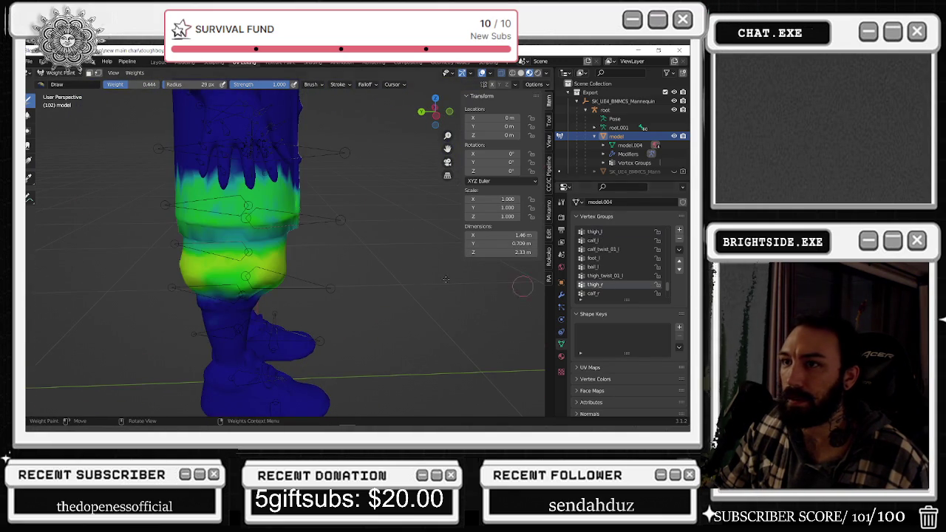
mouse_move(306, 246)
middle_mouse_down()
mouse_move(359, 235)
mouse_move(347, 222)
mouse_move(371, 223)
middle_mouse_up()
left_click(624, 231)
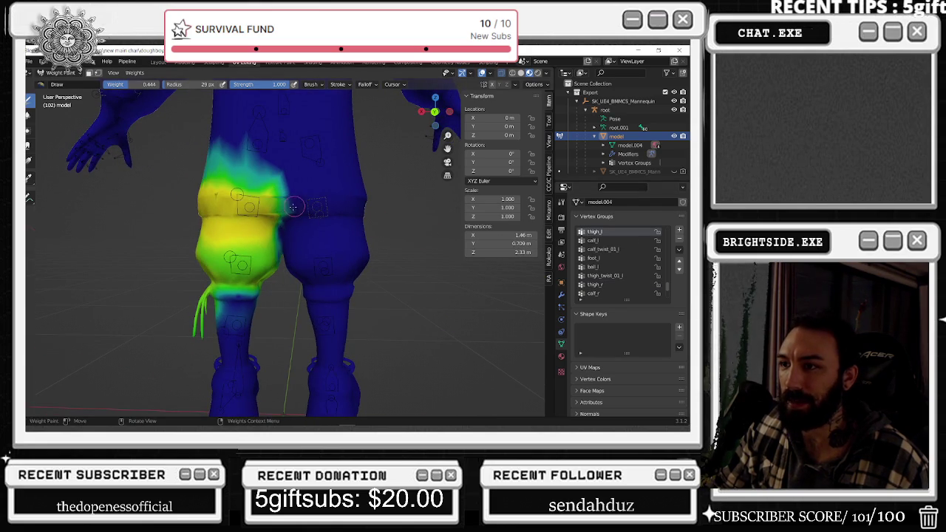
left_click(613, 276)
left_click(604, 286)
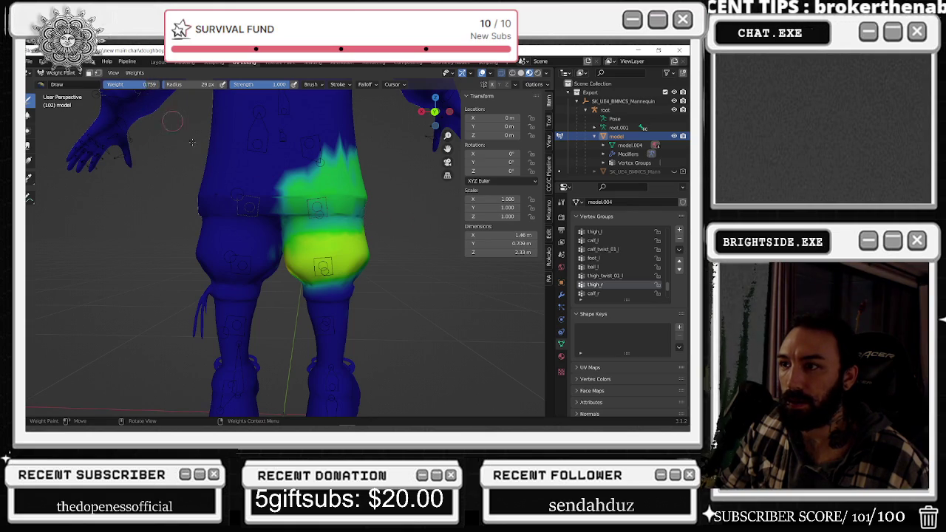
Paint strokes across the right thigh to strengthen its thigh_r weights, checking front and back.
left_click_drag(382, 216, 292, 217)
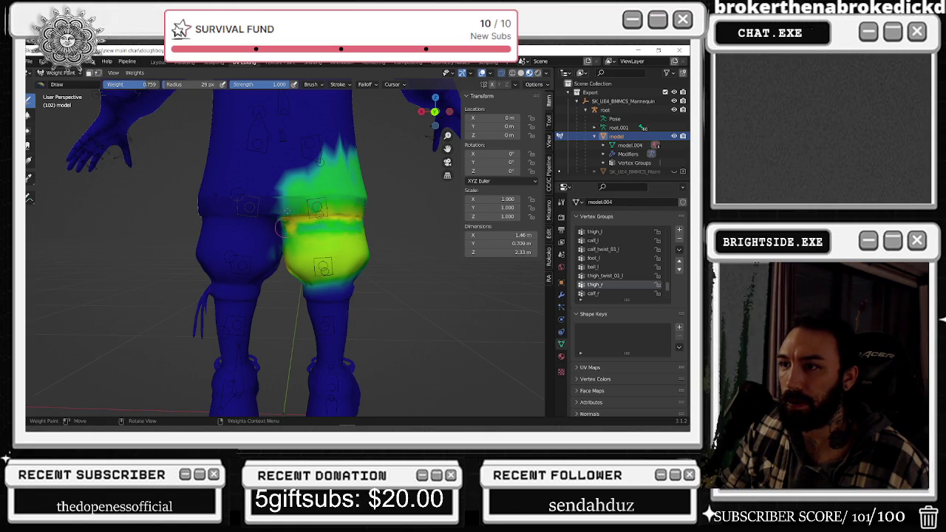
left_click_drag(344, 201, 356, 204)
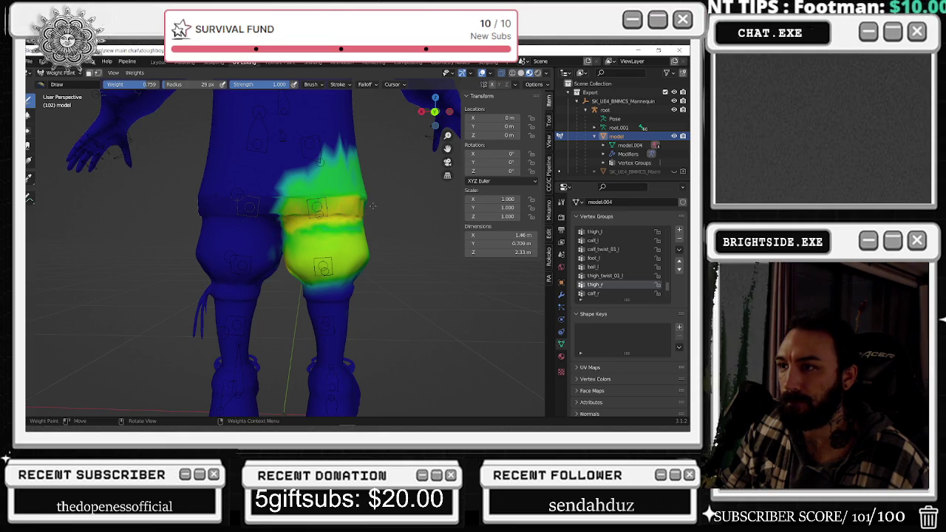
middle_click_drag(372, 207, 183, 204)
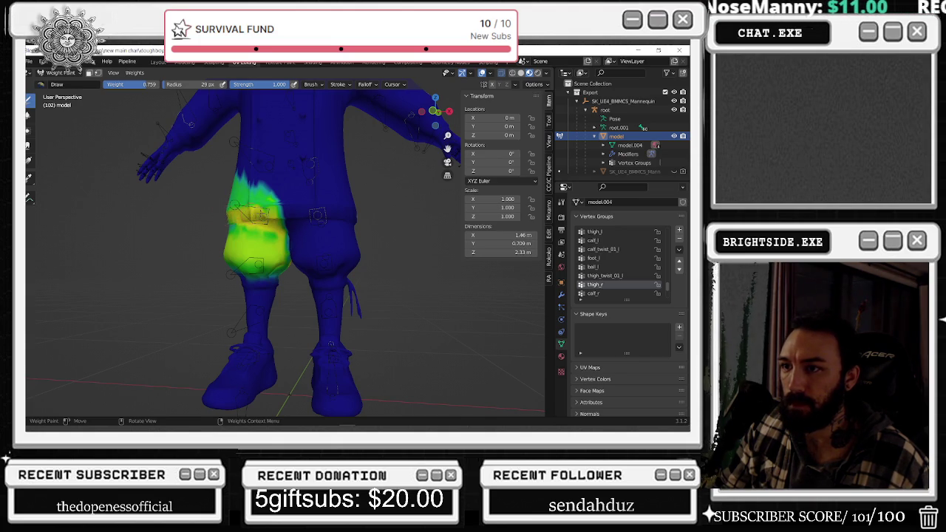
scroll(318, 215, "up", 3)
middle_click_drag(318, 215, 292, 203)
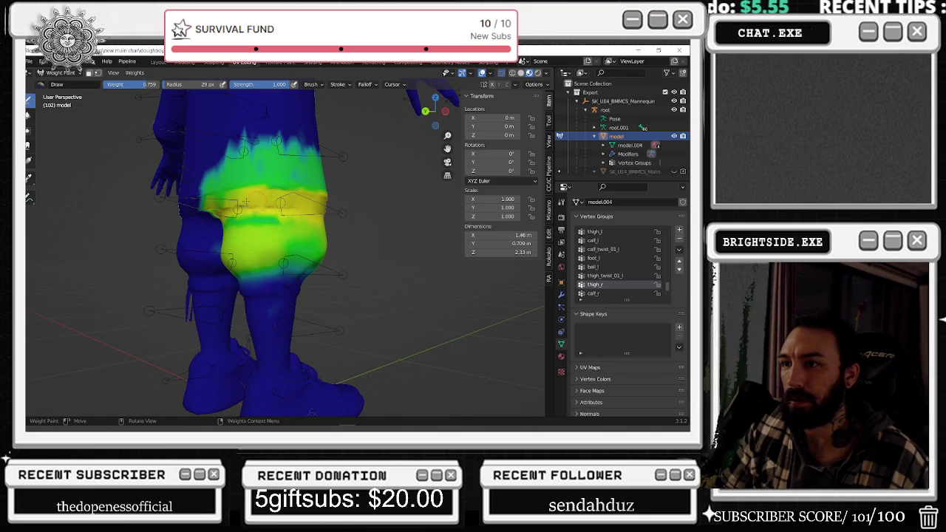
middle_click_drag(249, 209, 294, 194)
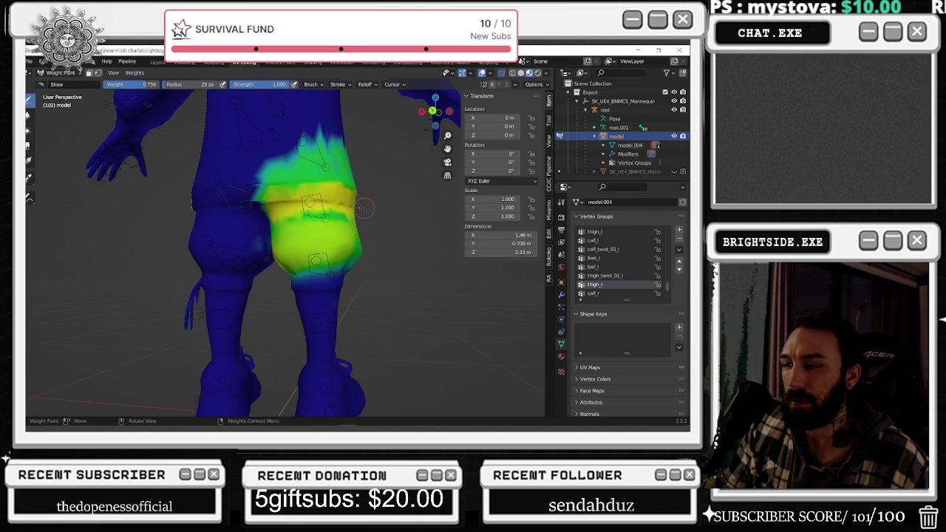
middle_click_drag(360, 209, 216, 214)
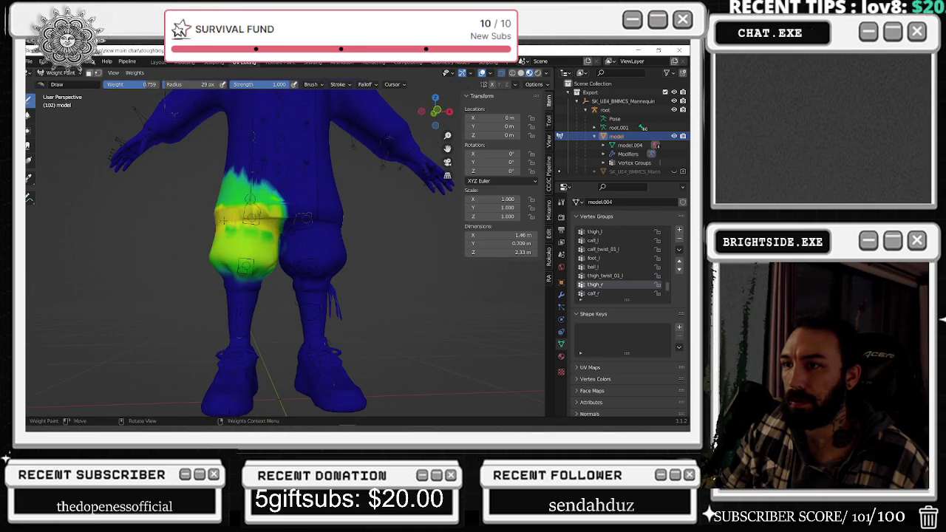
Paint over the blue stripe on the lower right thigh and inspect the blend.
middle_click_drag(204, 118, 175, 120)
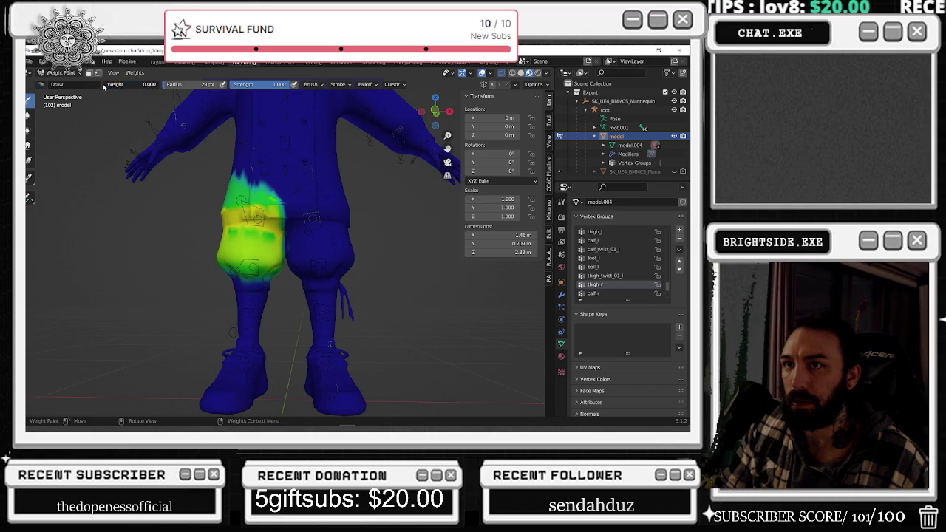
scroll(213, 274, "up", 3)
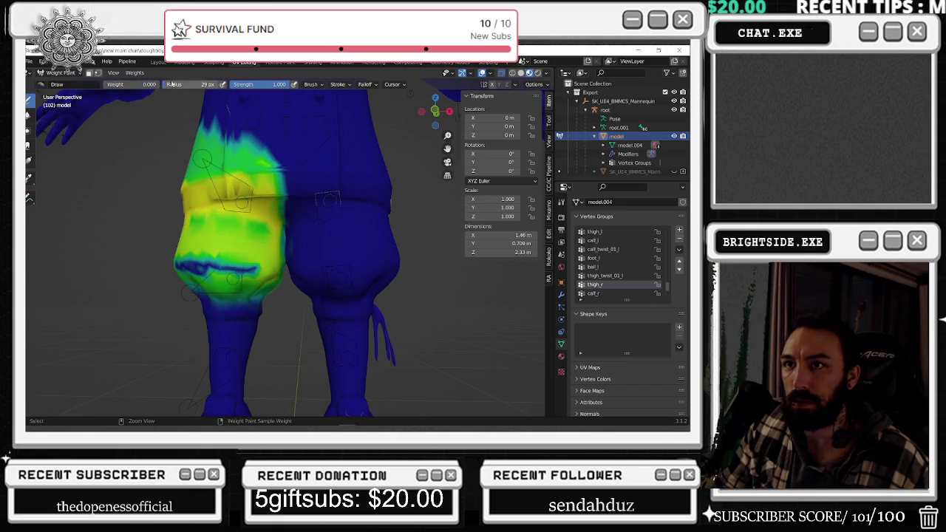
left_click_drag(181, 265, 255, 266)
middle_click_drag(178, 259, 178, 268)
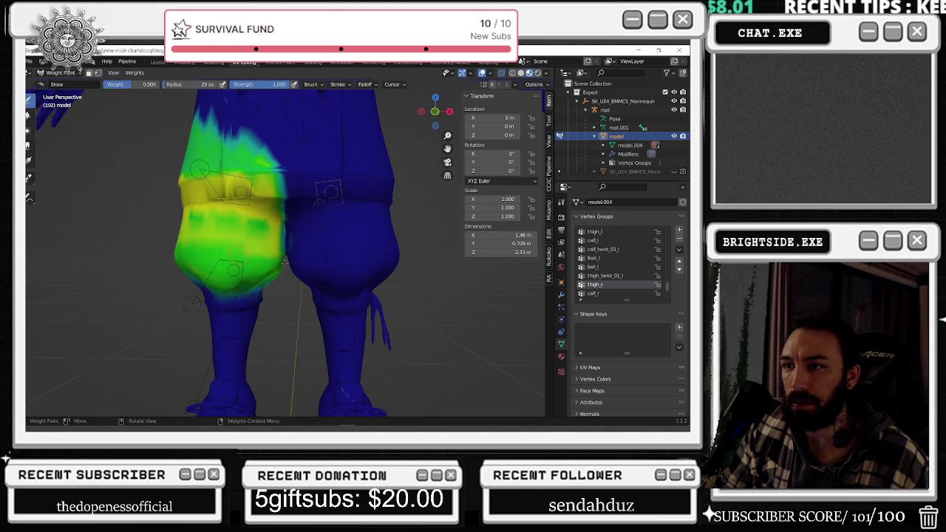
scroll(269, 282, "up", 3)
scroll(270, 282, "up", 3)
middle_click_drag(269, 282, 398, 292)
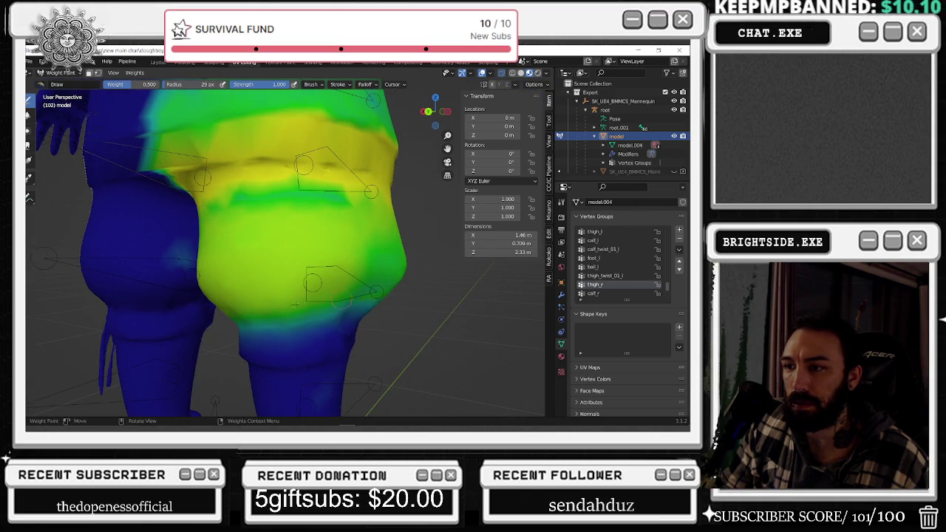
middle_click_drag(238, 315, 397, 307)
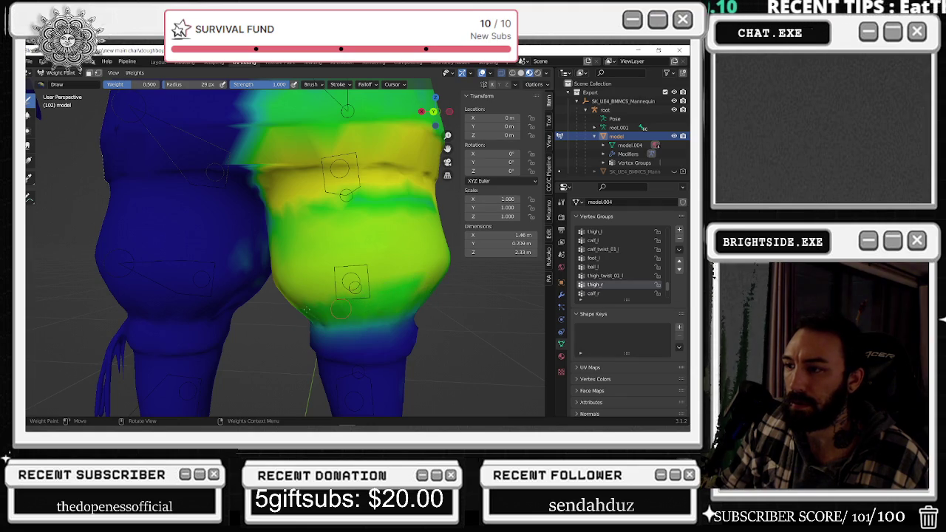
mouse_move(280, 299)
middle_mouse_down()
mouse_move(401, 285)
mouse_move(246, 257)
middle_mouse_up()
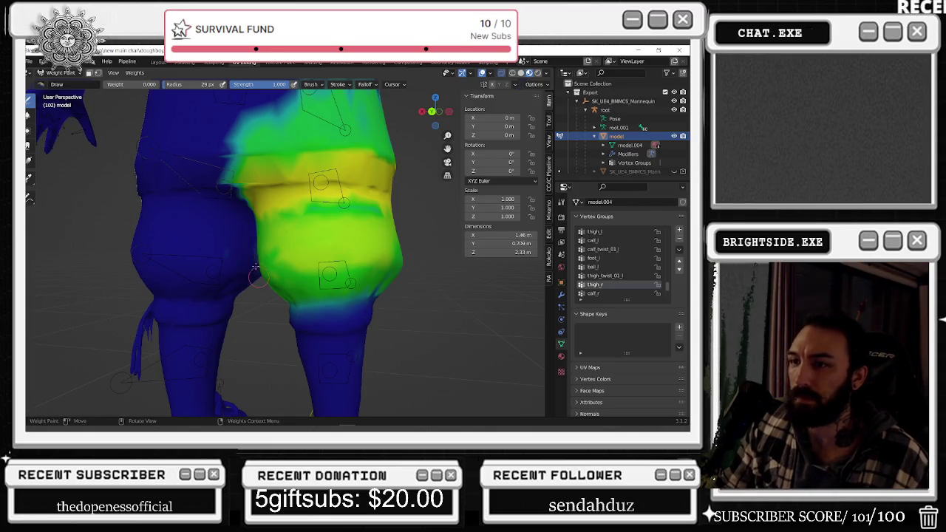
Set the brush weight to about 0.42 and inspect the painted right thigh from side and back.
left_click_drag(132, 87, 144, 87)
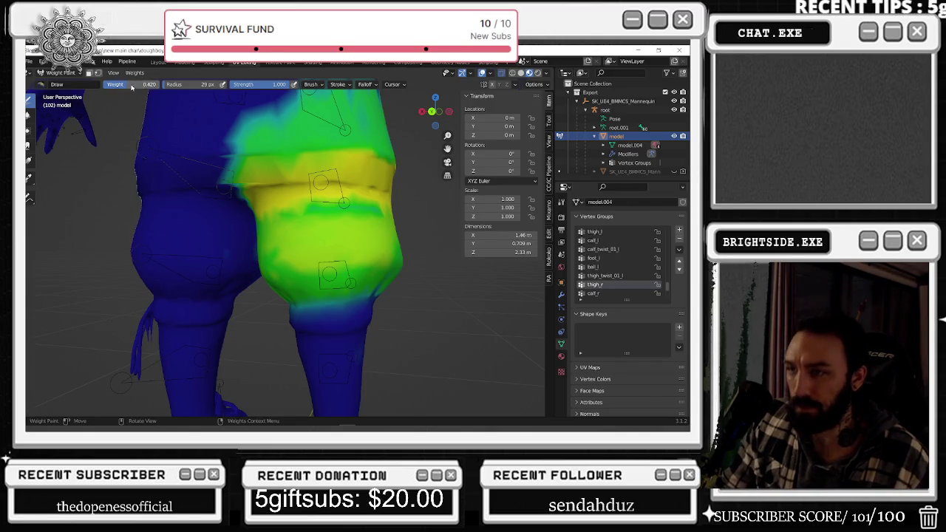
middle_click_drag(347, 259, 442, 257)
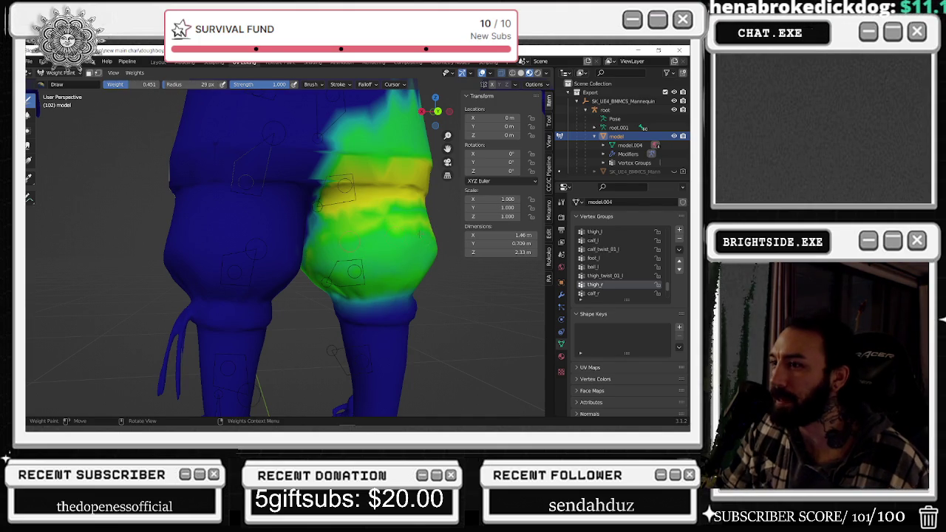
middle_click_drag(436, 231, 139, 243)
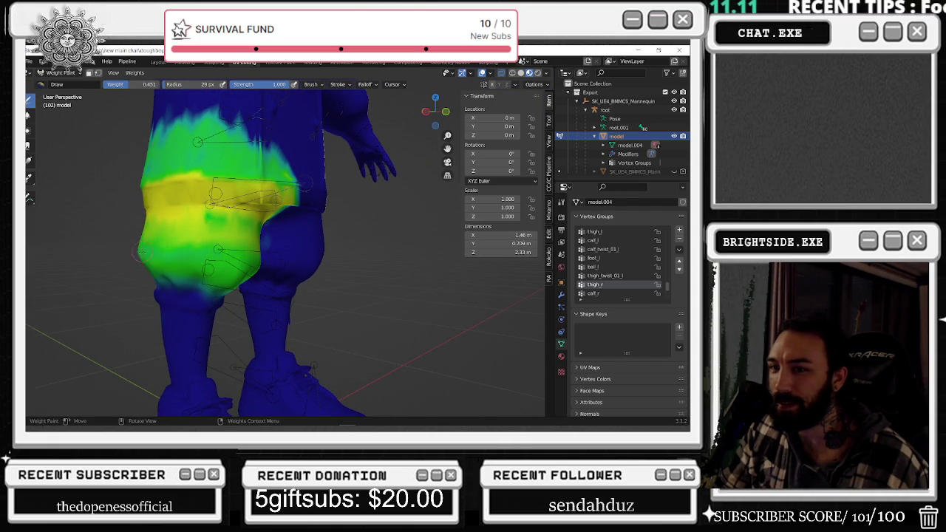
middle_click_drag(140, 252, 332, 269)
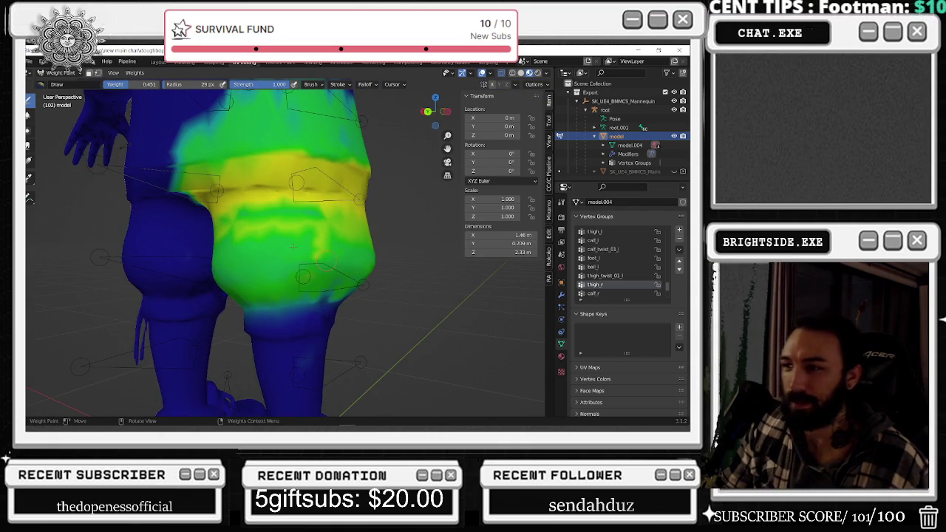
middle_click_drag(355, 260, 285, 278)
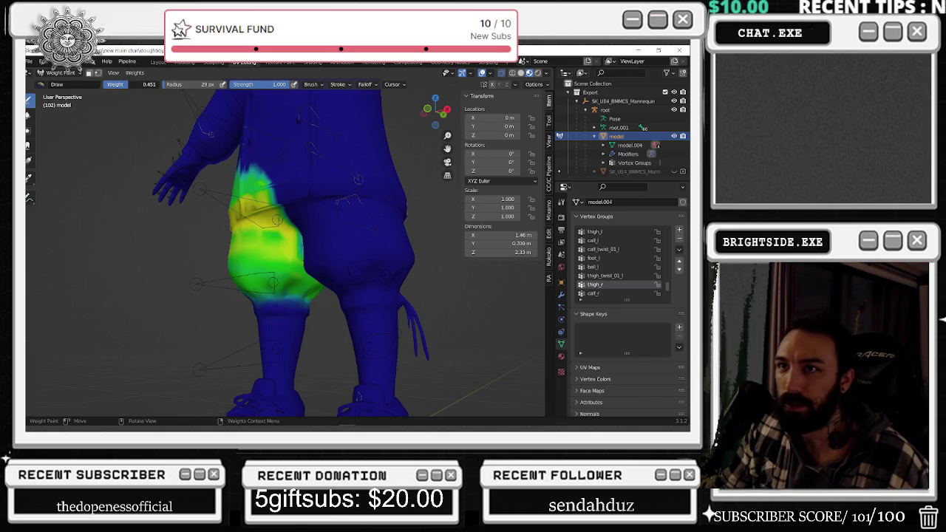
middle_click_drag(154, 104, 280, 232)
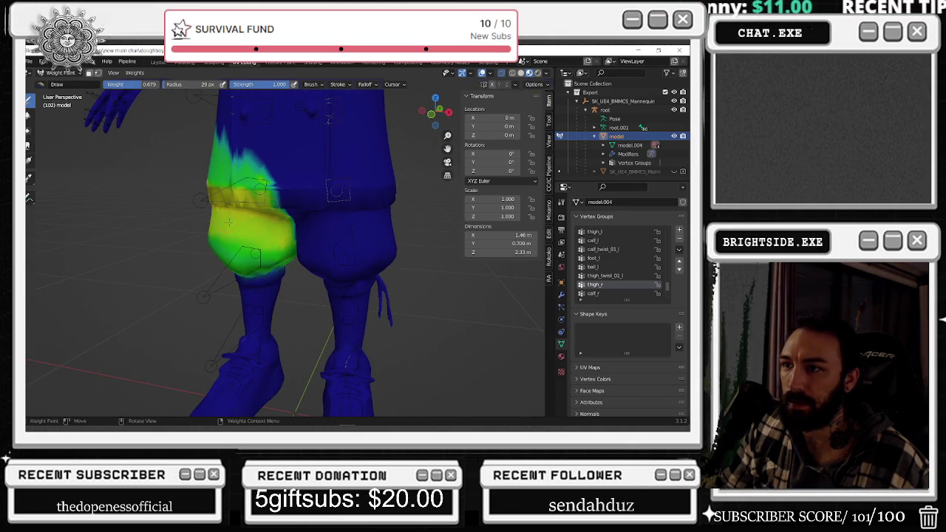
Review the whole right thigh from the front, then select the thigh_l vertex group.
middle_click_drag(225, 222, 435, 220)
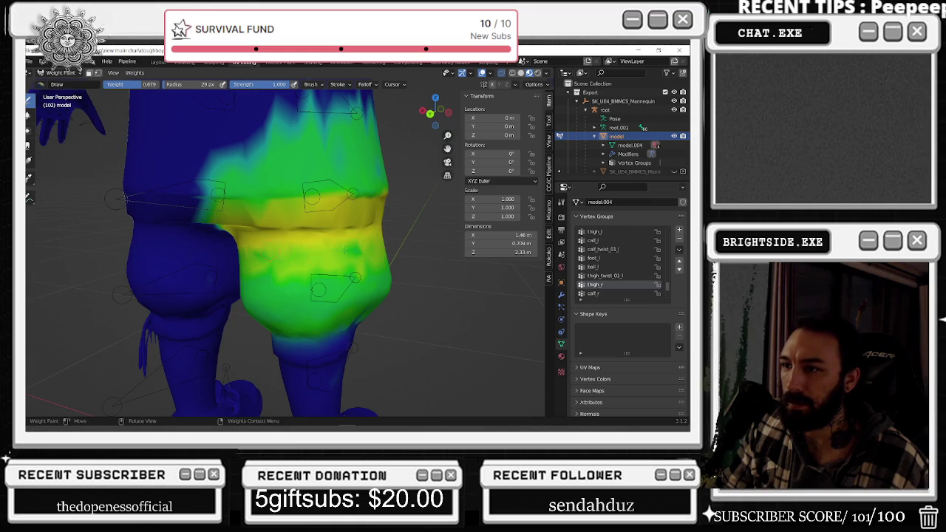
middle_click_drag(330, 252, 350, 249)
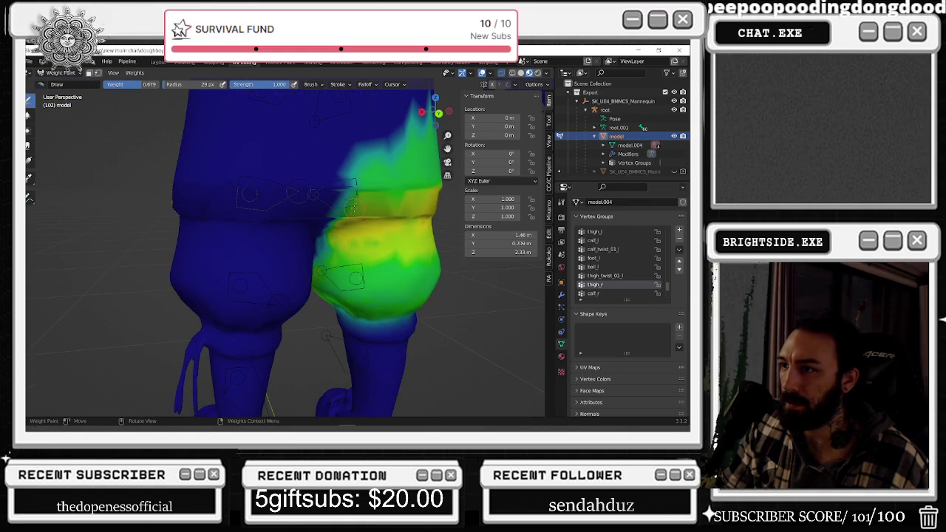
middle_click_drag(423, 204, 329, 211)
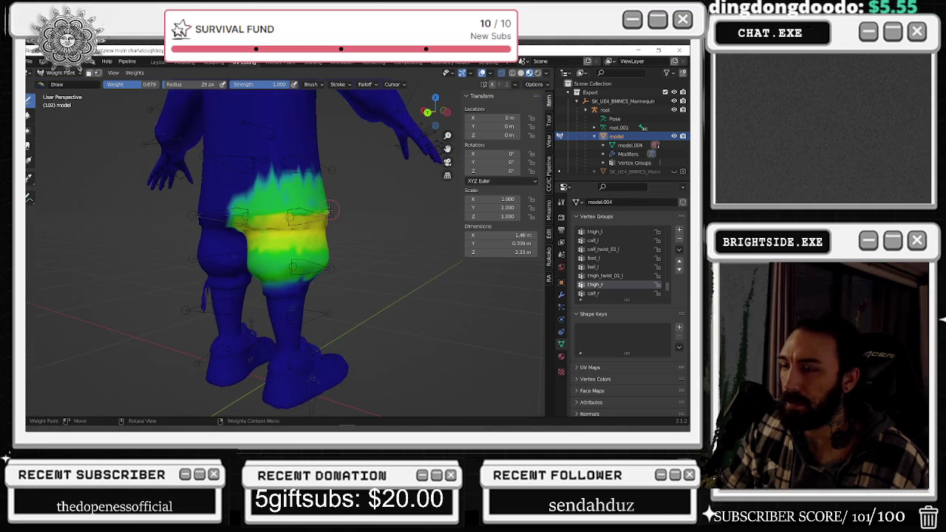
mouse_move(264, 237)
middle_mouse_down()
mouse_move(213, 231)
mouse_move(295, 241)
middle_mouse_up()
scroll(295, 241, "up", 2)
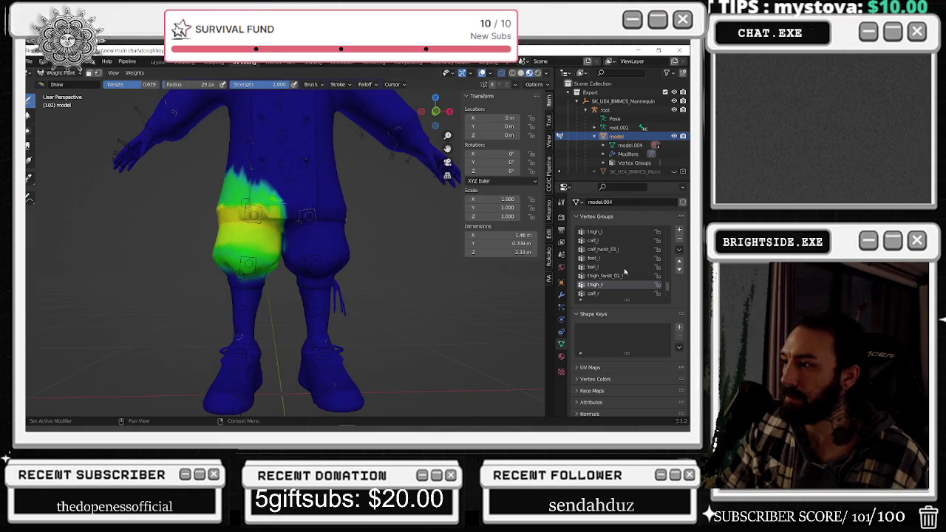
left_click(611, 231)
Leave Weight Paint for Object Mode, select the root armature and enter Pose Mode.
middle_click_drag(414, 229, 369, 229)
scroll(370, 229, "down", 2)
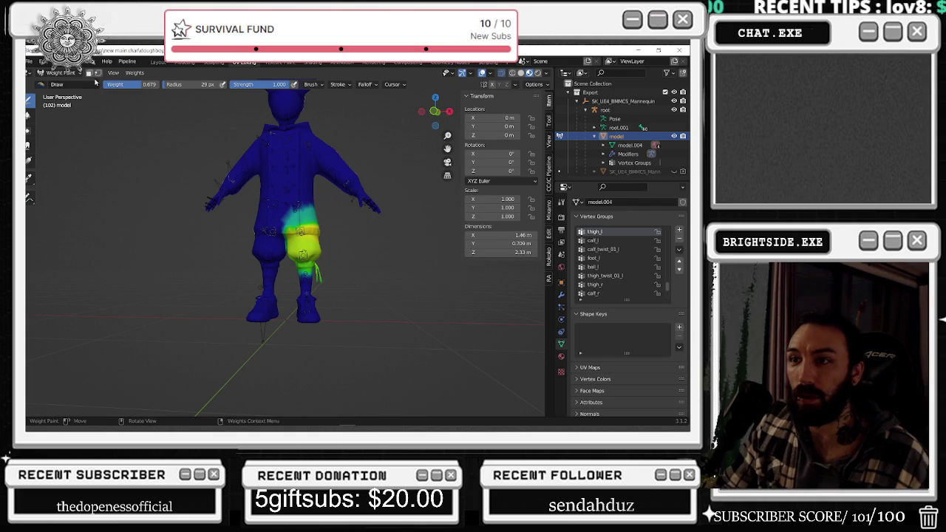
left_click(63, 73)
left_click(74, 85)
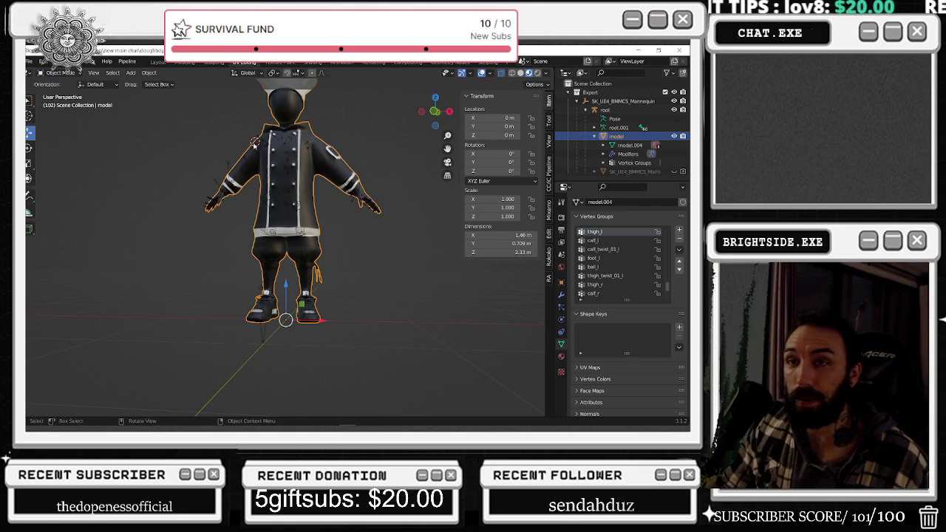
scroll(323, 257, "up", 2)
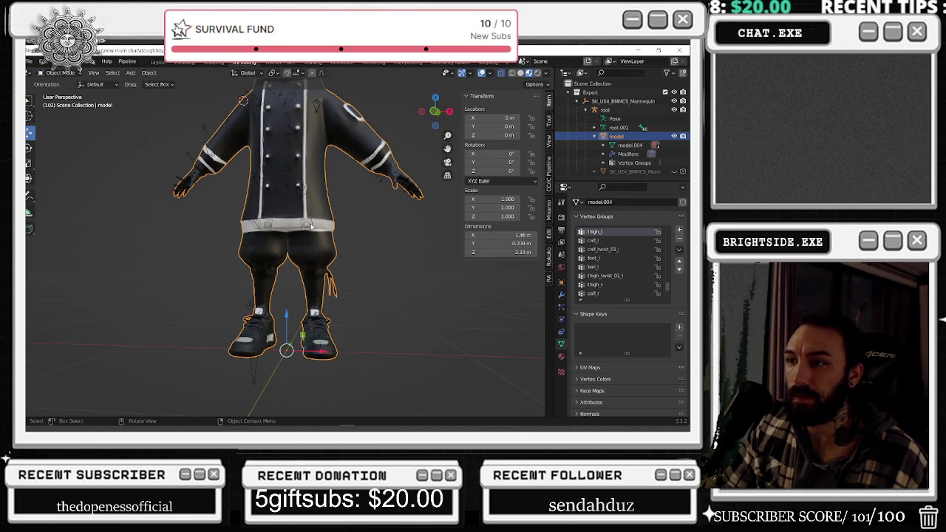
left_click(311, 226)
left_click(64, 102)
Select the thigh_l bone and rotate it around the X axis to bend the leg.
scroll(288, 238, "up", 2)
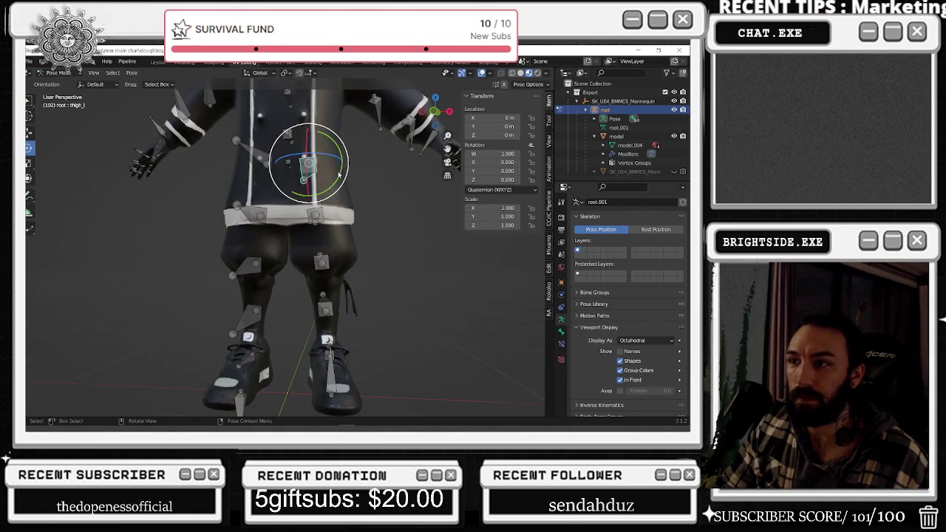
scroll(288, 238, "down", 2)
middle_click_drag(266, 244, 288, 239)
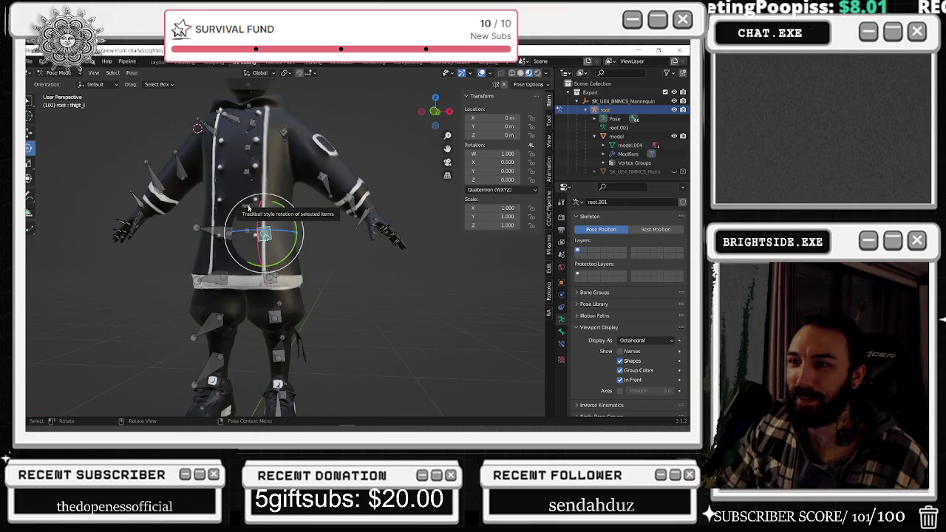
left_click(305, 228)
middle_click_drag(305, 229, 309, 215)
key("r")
key("x")
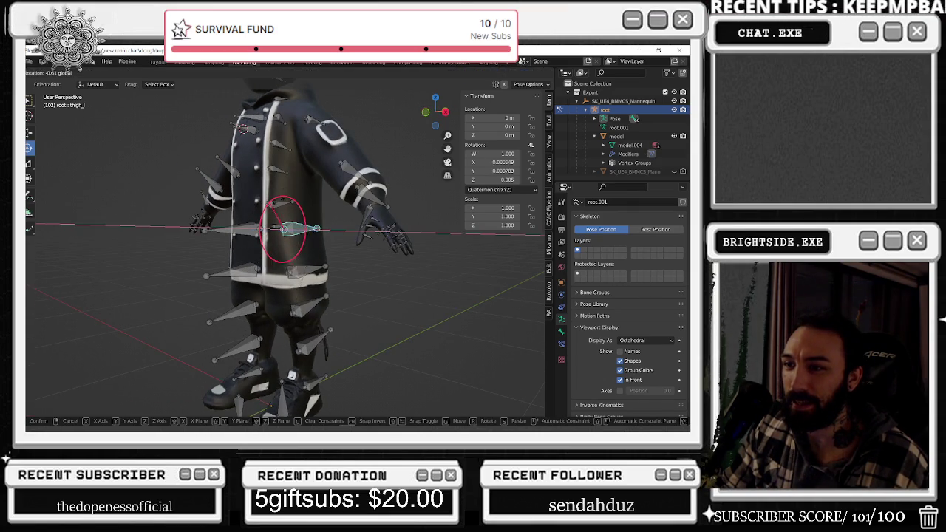
left_click(301, 223)
mouse_move(281, 222)
middle_mouse_down()
mouse_move(301, 223)
mouse_move(289, 210)
middle_mouse_up()
Swing the left thigh again, clear rotations with Alt+R back to rest, and return to Object Mode.
key("r")
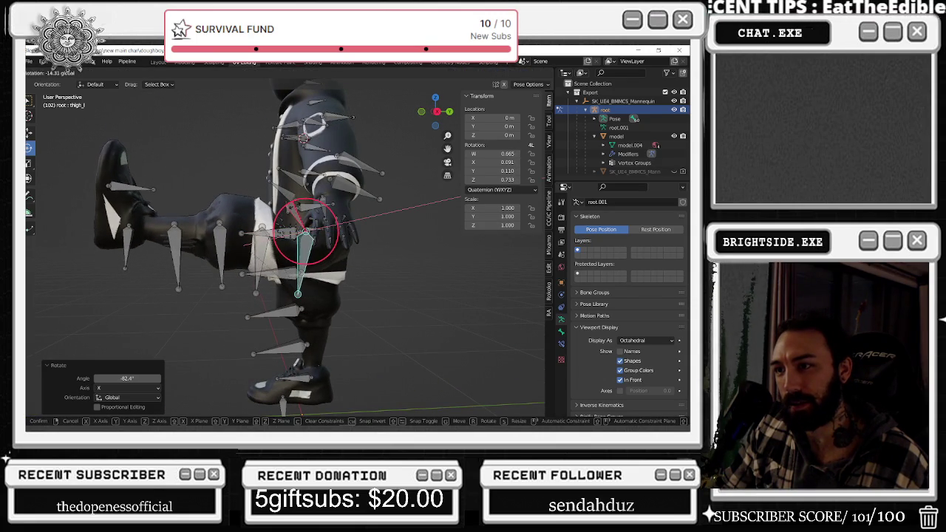
left_click(358, 194)
key("alt+r")
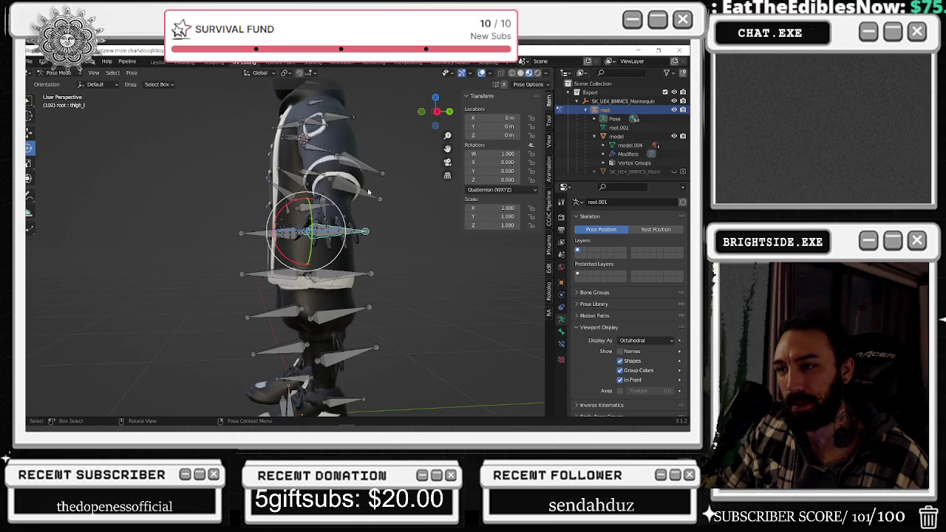
key("r")
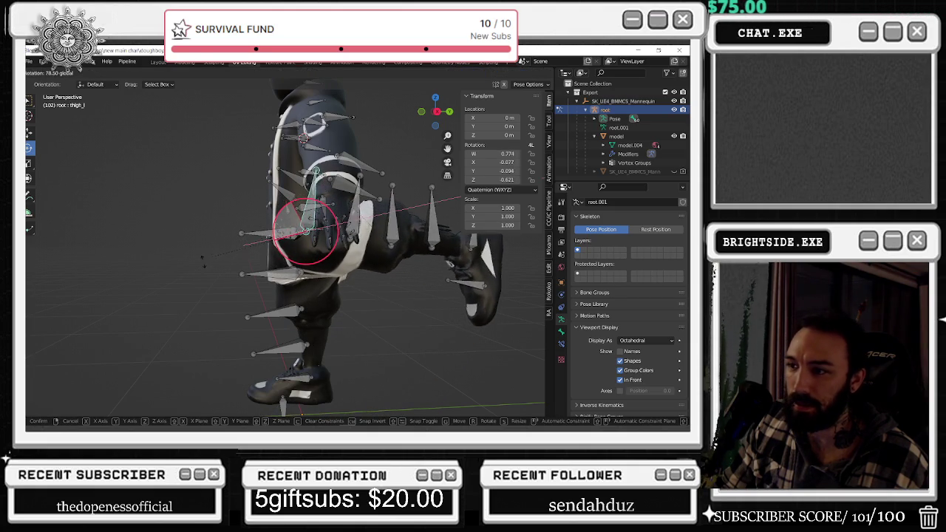
left_click(197, 242)
mouse_move(197, 242)
middle_mouse_down()
mouse_move(256, 209)
mouse_move(190, 209)
mouse_move(327, 230)
mouse_move(325, 214)
middle_mouse_up()
key("alt+r")
scroll(325, 214, "down", 3)
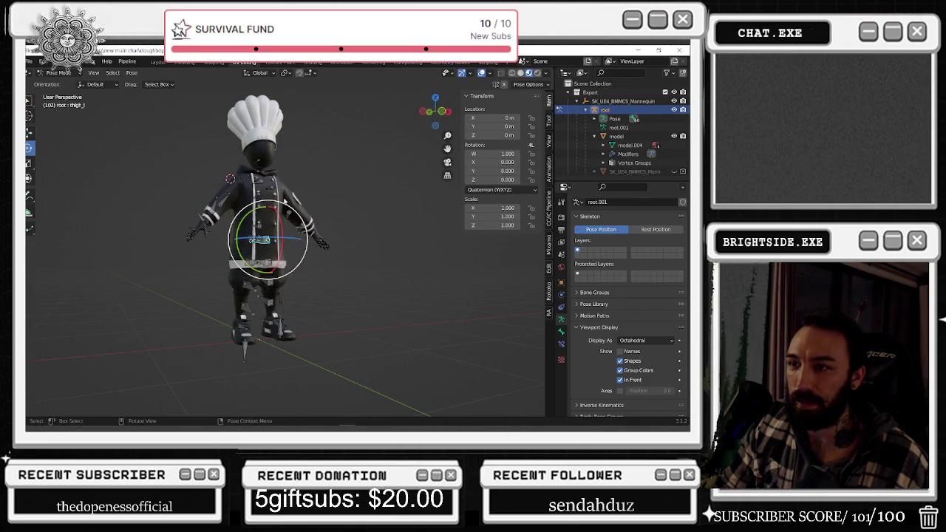
left_click(61, 82)
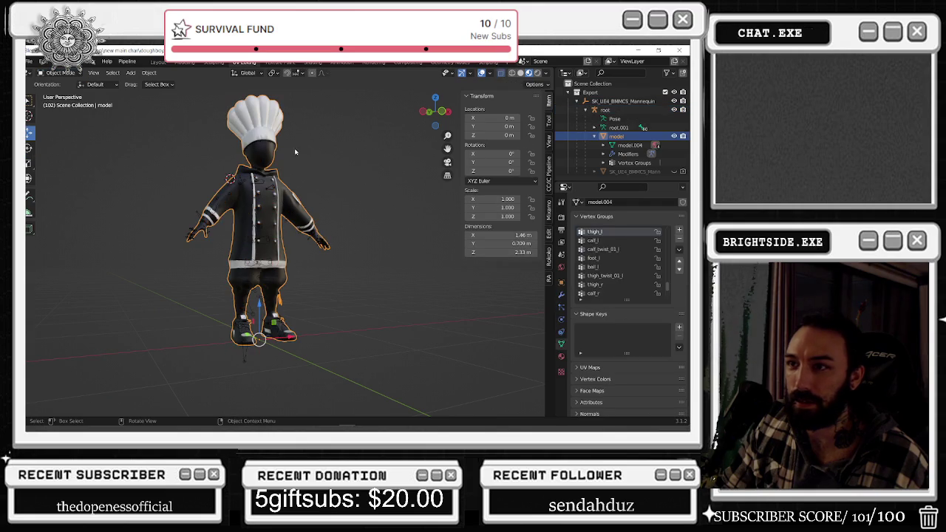
Select the root armature with the mesh and export them as FBX over NEWMAIN_doughboyupdate_RIGGED.fbx.
left_click(630, 137)
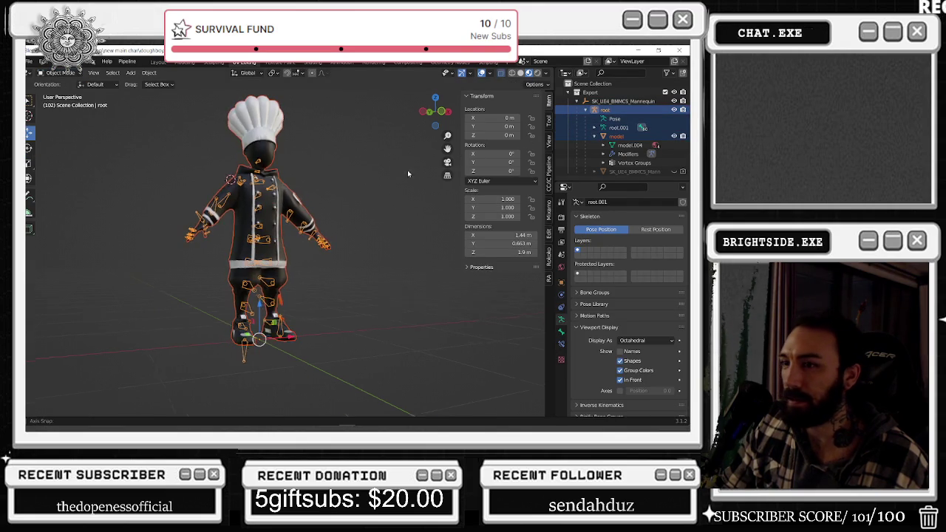
key("KP_1")
left_click(31, 61)
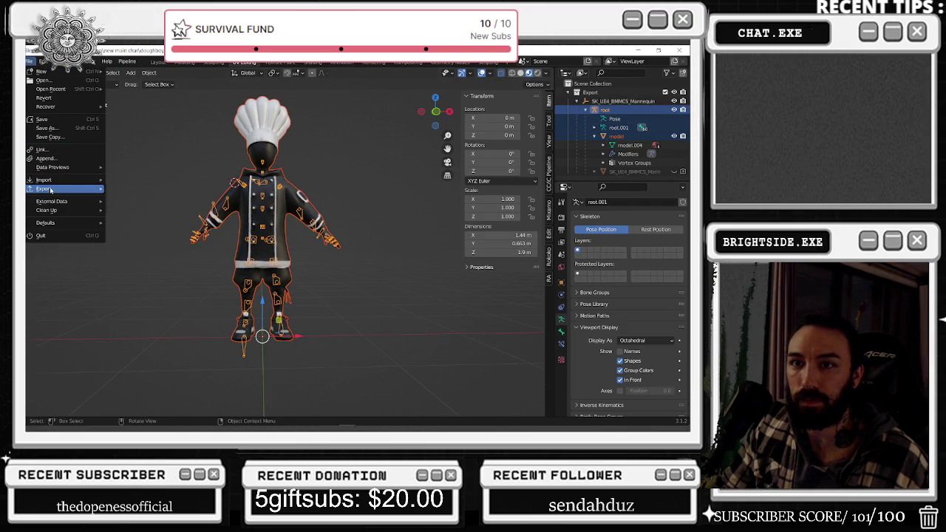
mouse_move(45, 188)
left_click(156, 267)
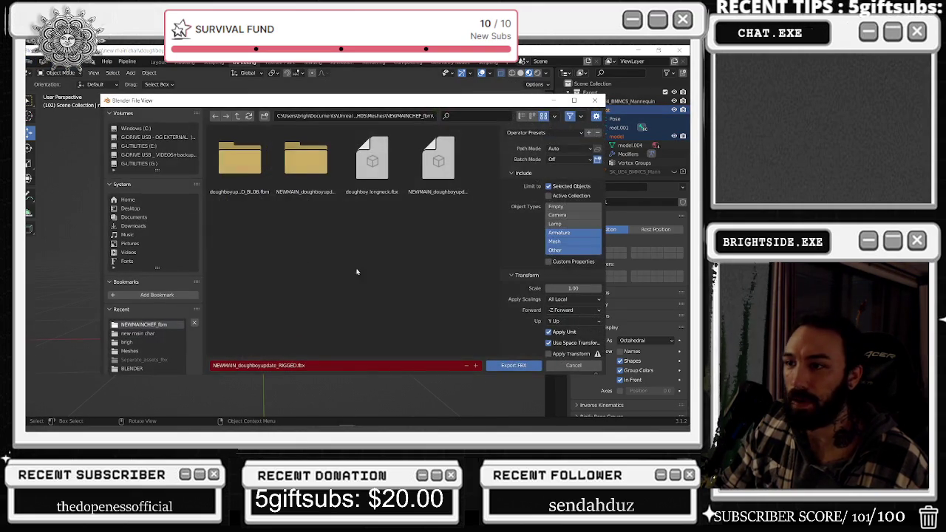
left_click(438, 162)
left_click(514, 365)
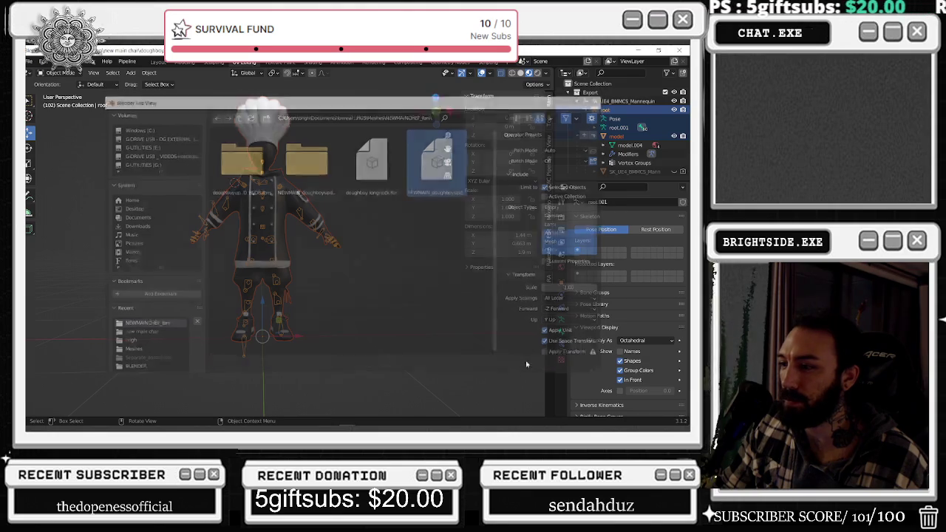
left_click(512, 73)
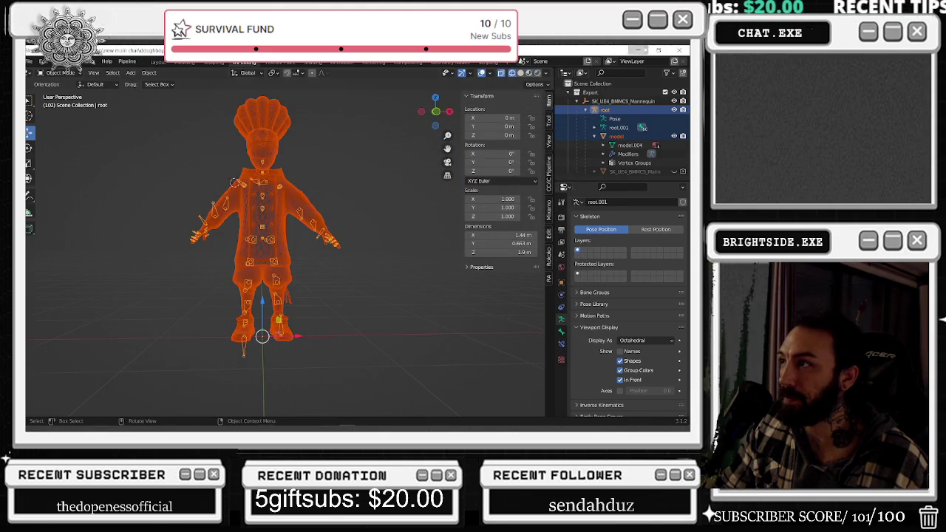
key("alt+Tab")
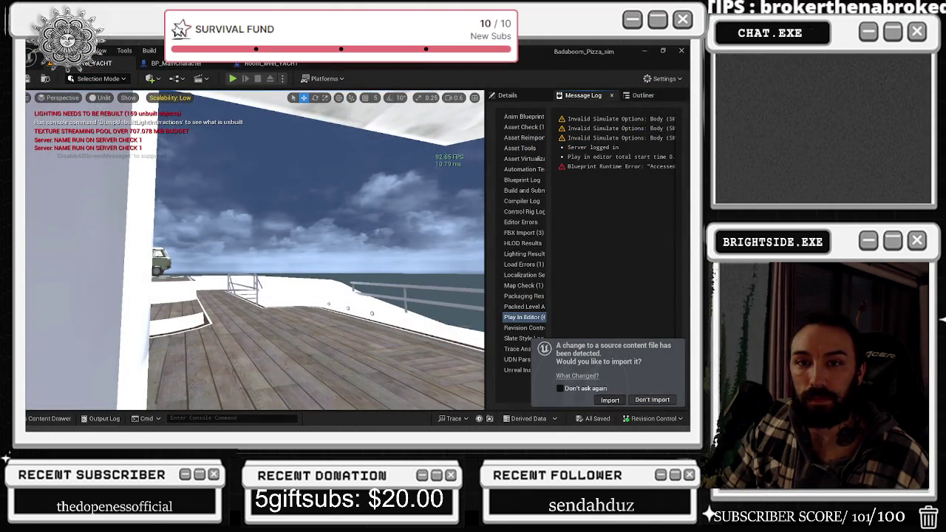
Accept the Import prompt to reimport the changed chef FBX, then bring up the YouTube window.
left_click(610, 400)
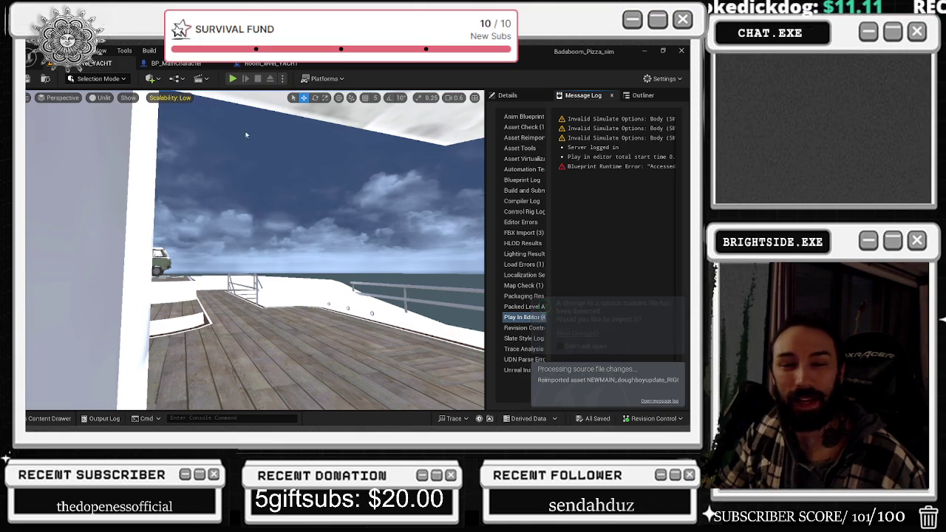
key("alt+Tab")
double_click(227, 75)
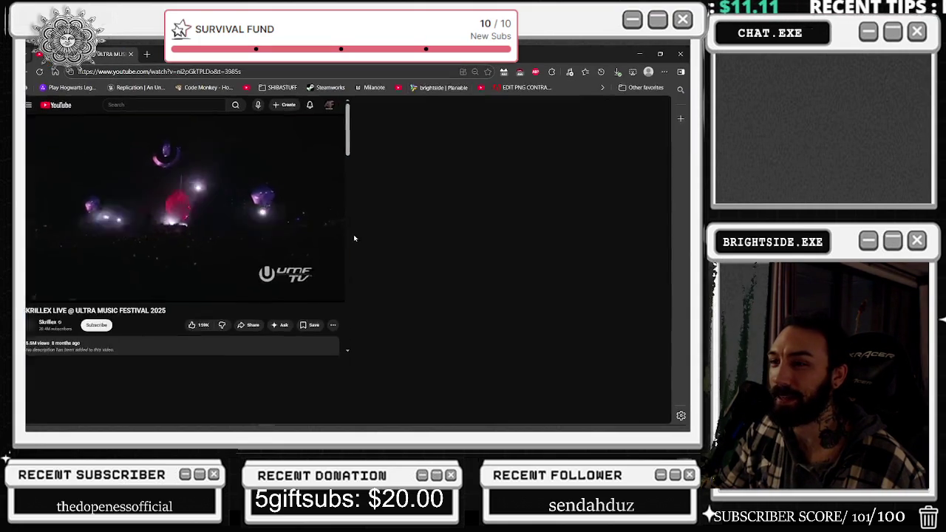
Rewind the Skrillex Ultra 2025 video with four Left-arrow presses, then pause and resume playback.
key("Left")
key("Left")
key("Left")
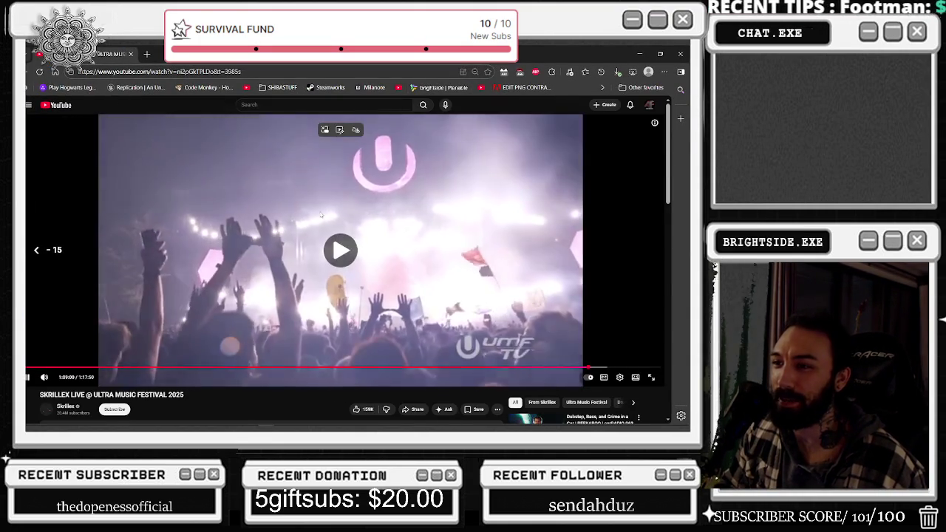
key("Left")
key("Left")
key("Left")
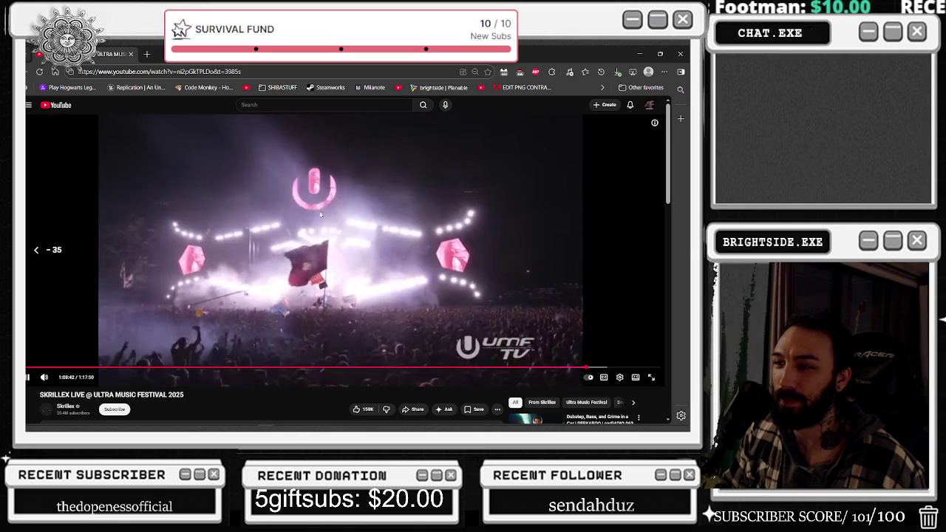
key("Left")
key("Left")
key("Left")
key("Left")
key("Left")
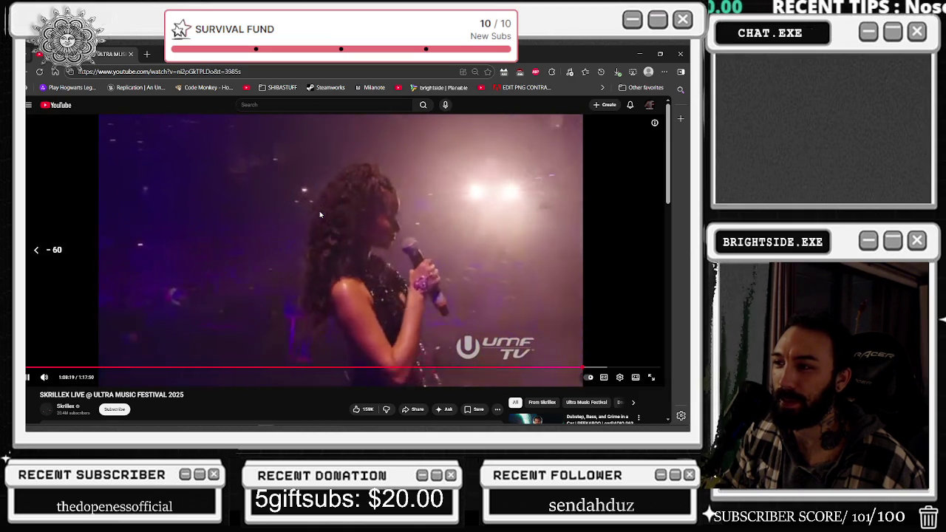
key("Left")
key("Left")
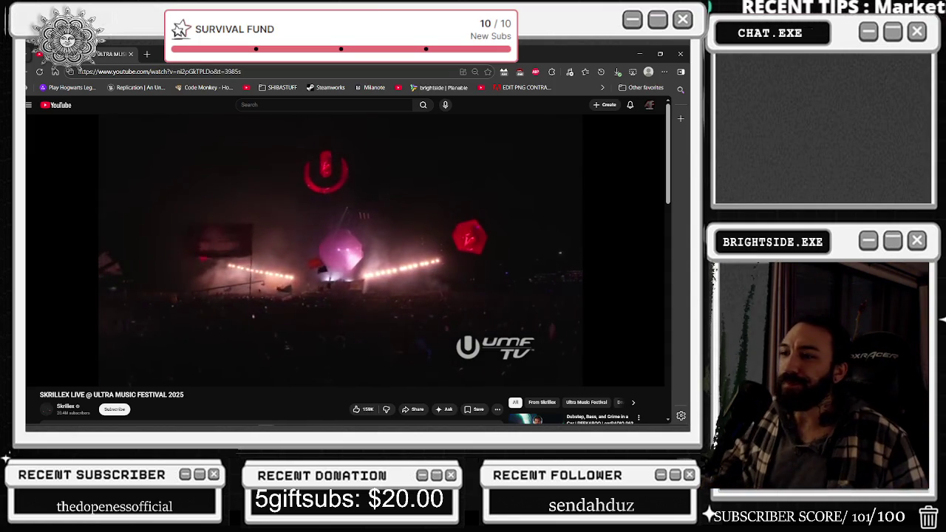
left_click(341, 176)
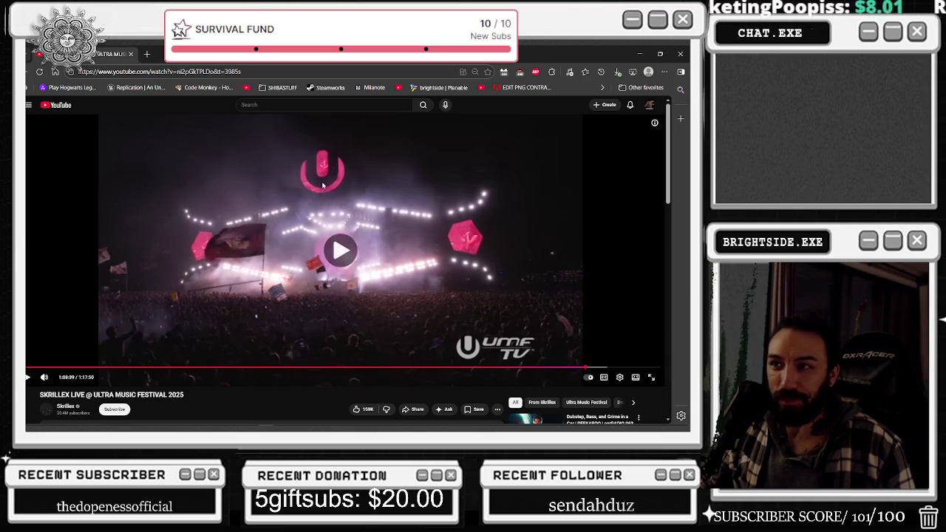
left_click(320, 181)
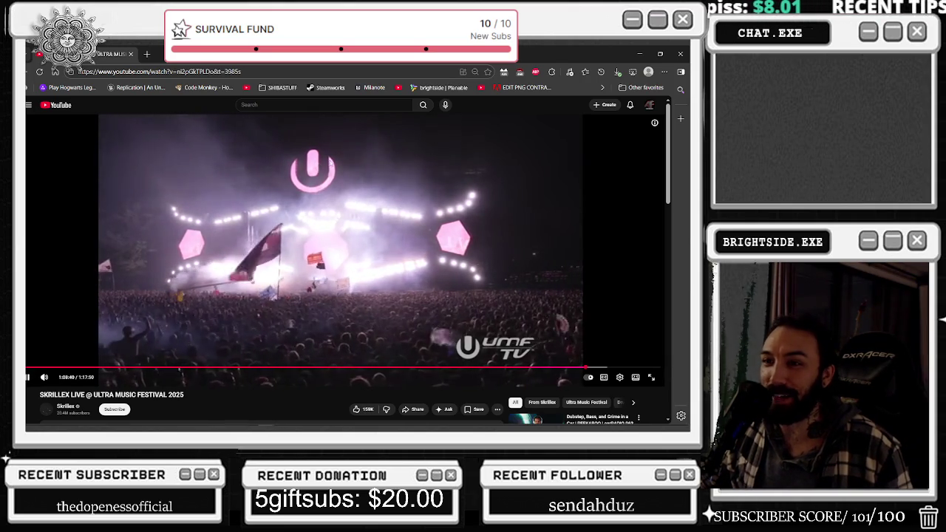
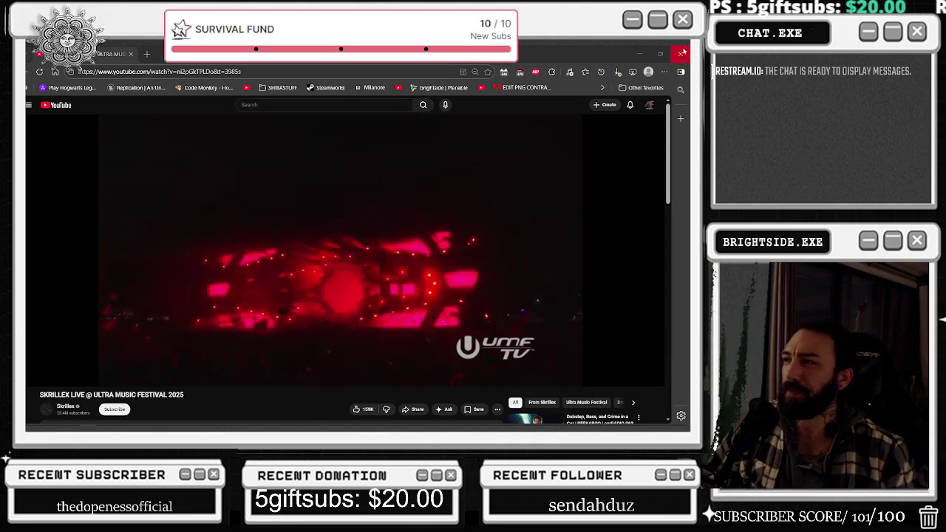
Set BP_MainCharacter's Mesh Skeletal Mesh Asset to doughboy_longneck, bringing its export_chef materials.
key("alt+Tab")
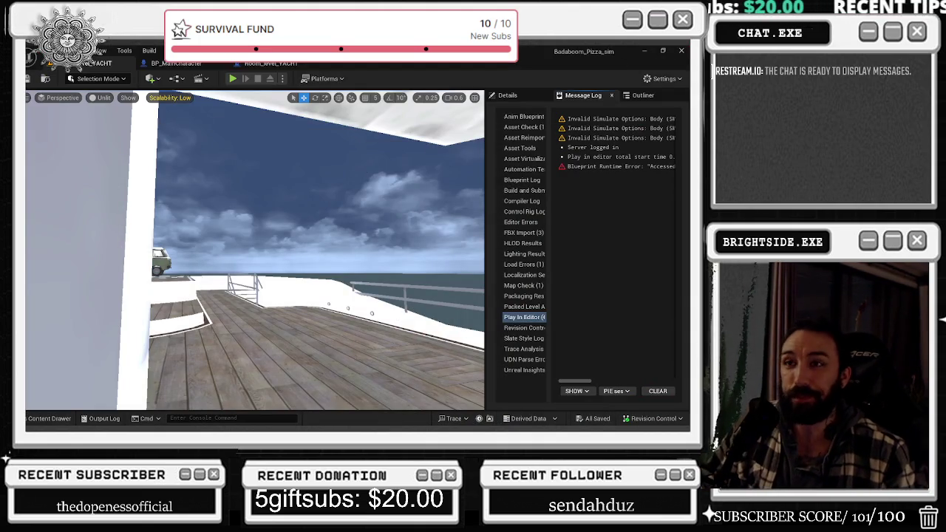
left_click(178, 63)
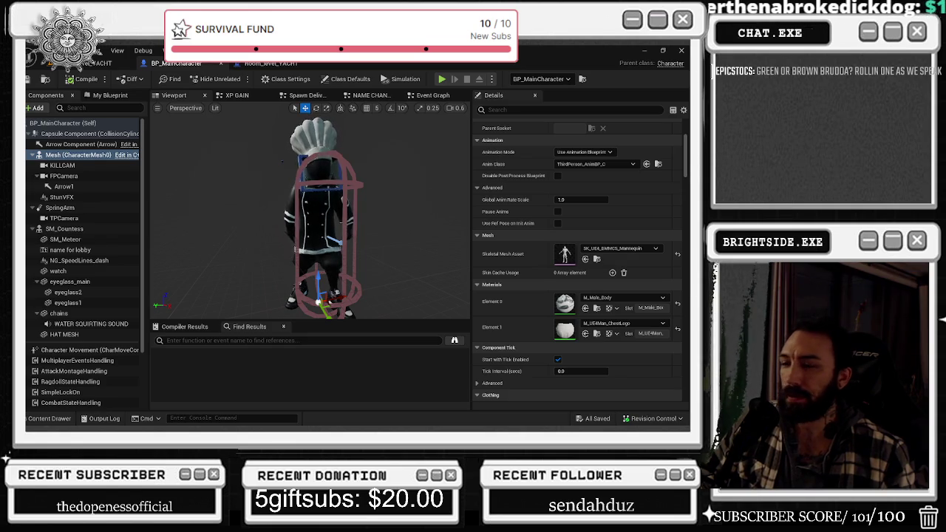
right_click_drag(378, 177, 402, 194)
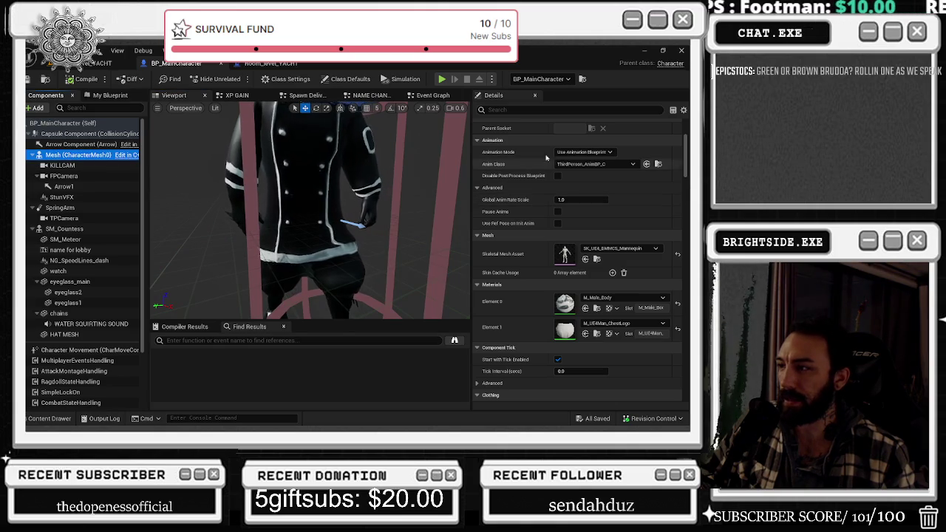
left_click(641, 248)
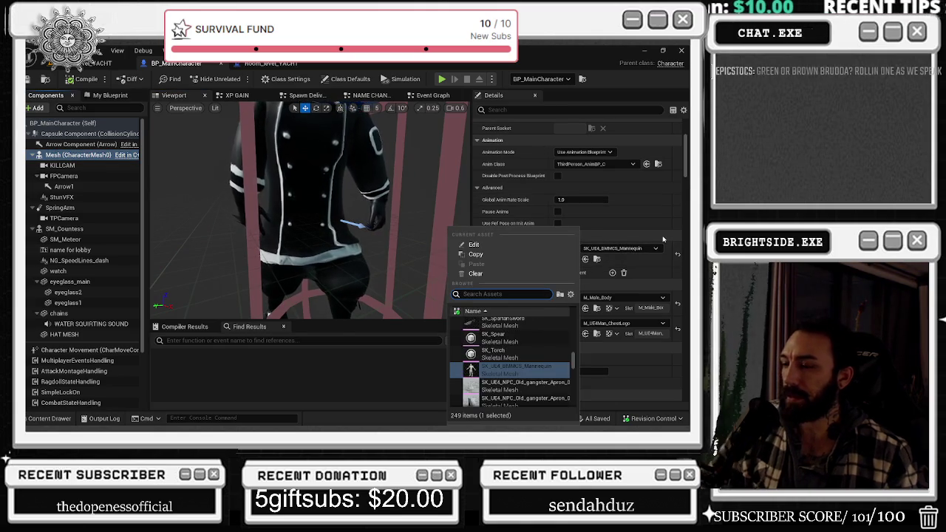
type("long")
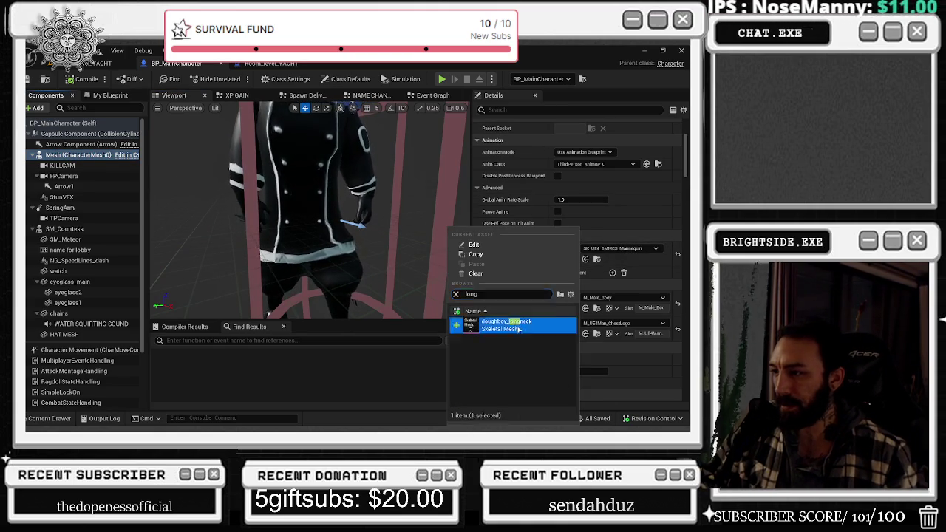
left_click(381, 250)
mouse_move(376, 241)
left_mouse_down()
mouse_move(227, 139)
mouse_move(192, 148)
left_mouse_up()
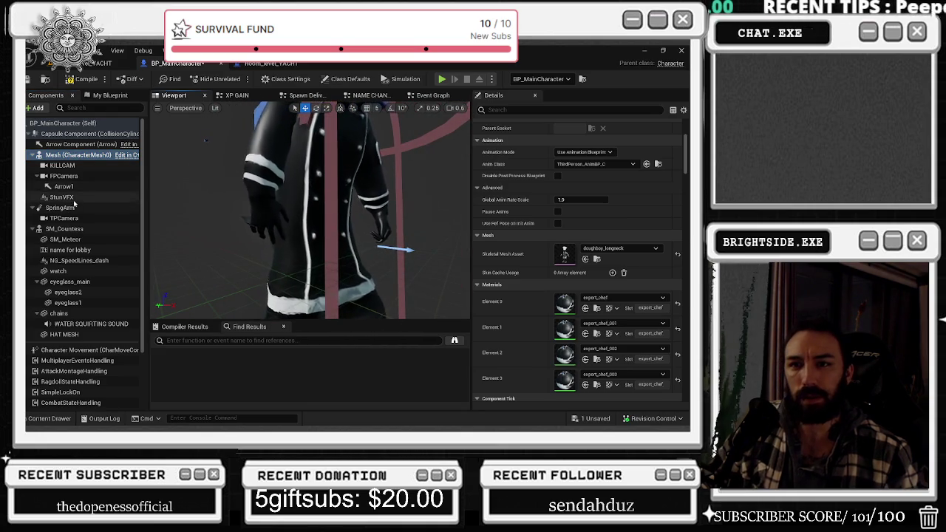
left_click(81, 229)
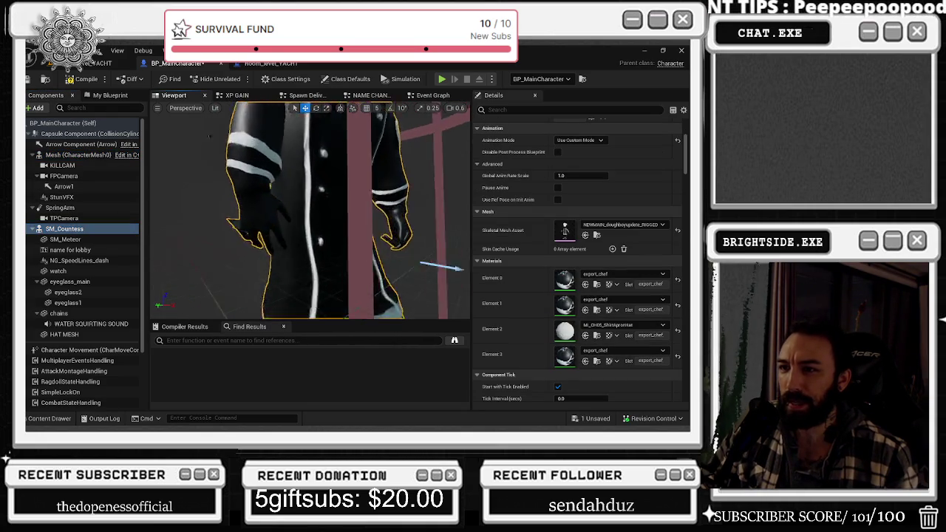
scroll(220, 131, "down", 6)
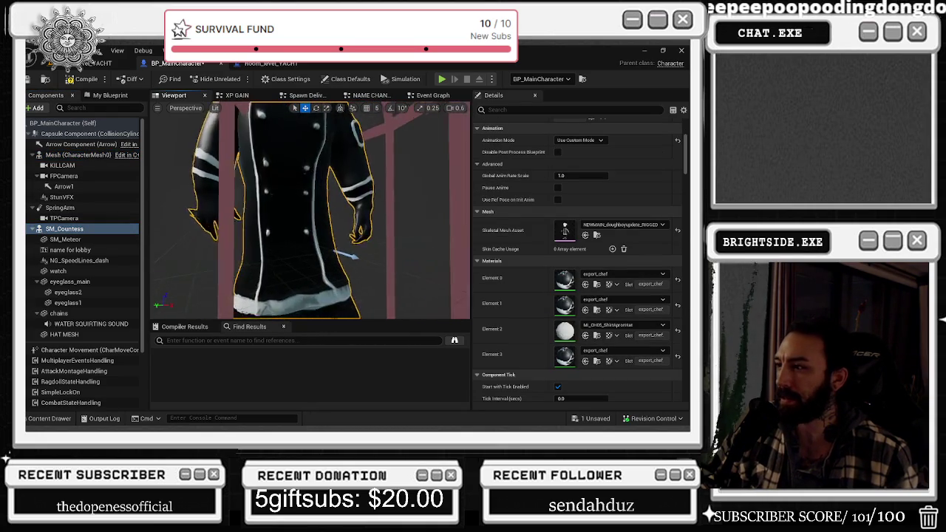
left_click(596, 235)
right_click(258, 332)
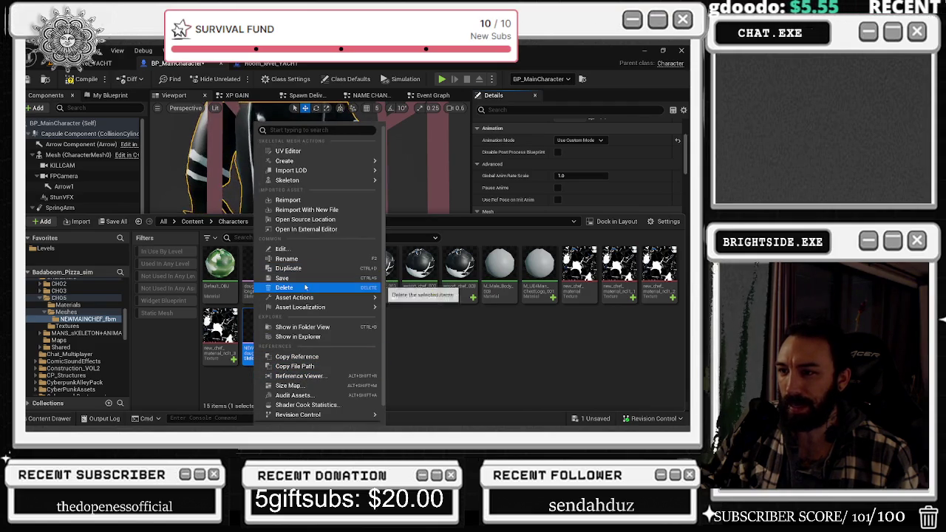
mouse_move(287, 180)
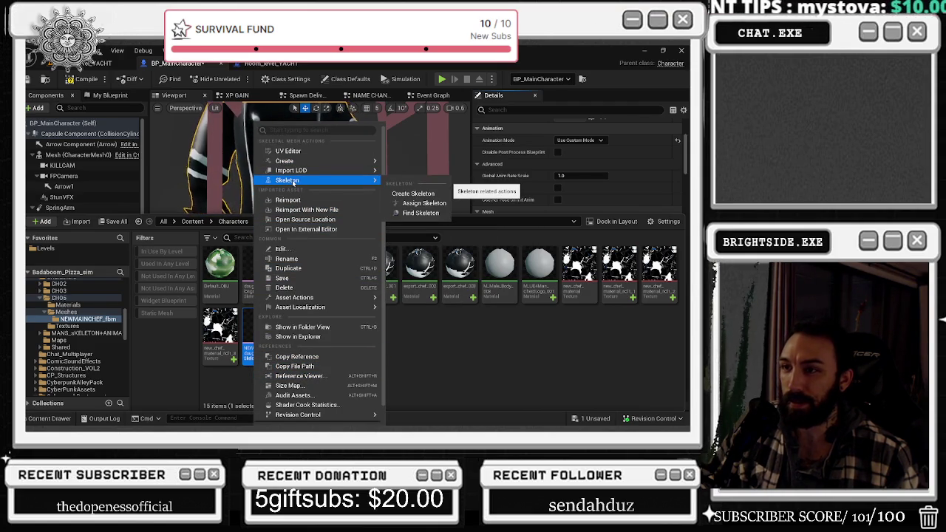
left_click(248, 347)
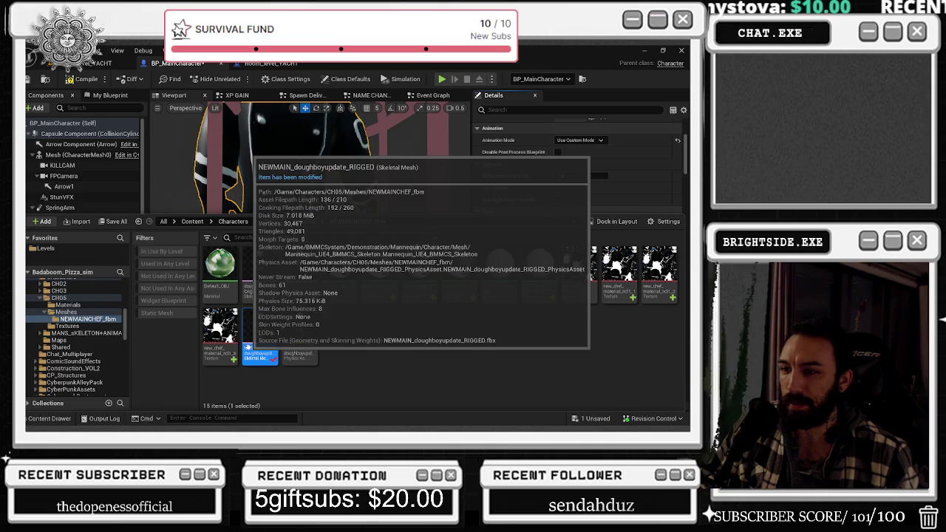
double_click(259, 337)
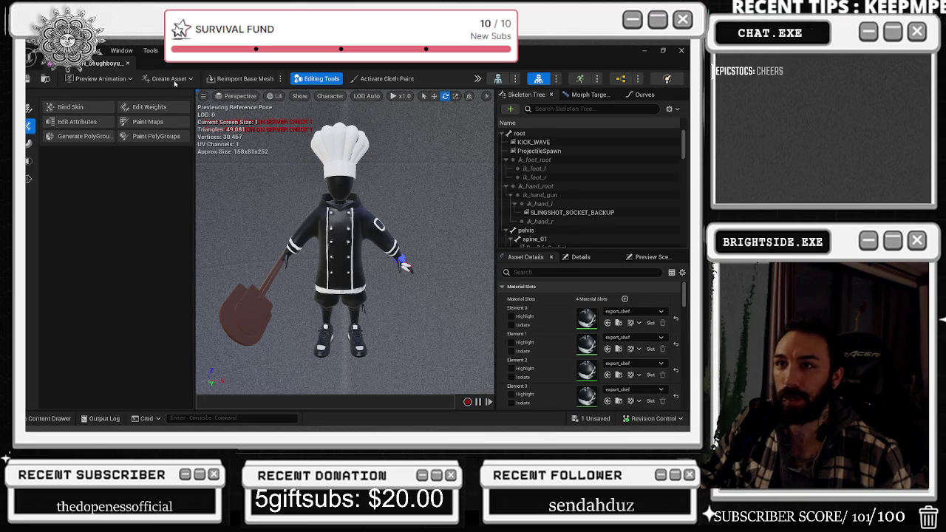
left_click(516, 77)
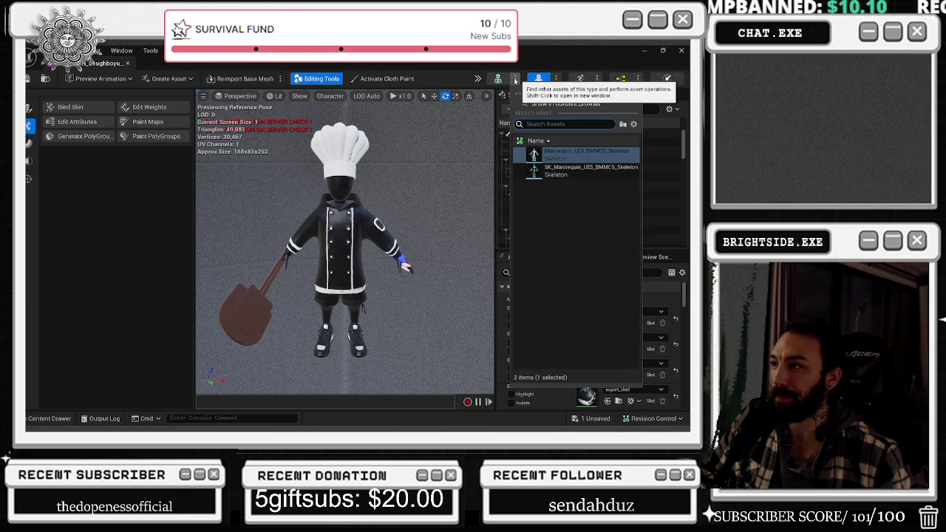
left_click(515, 78)
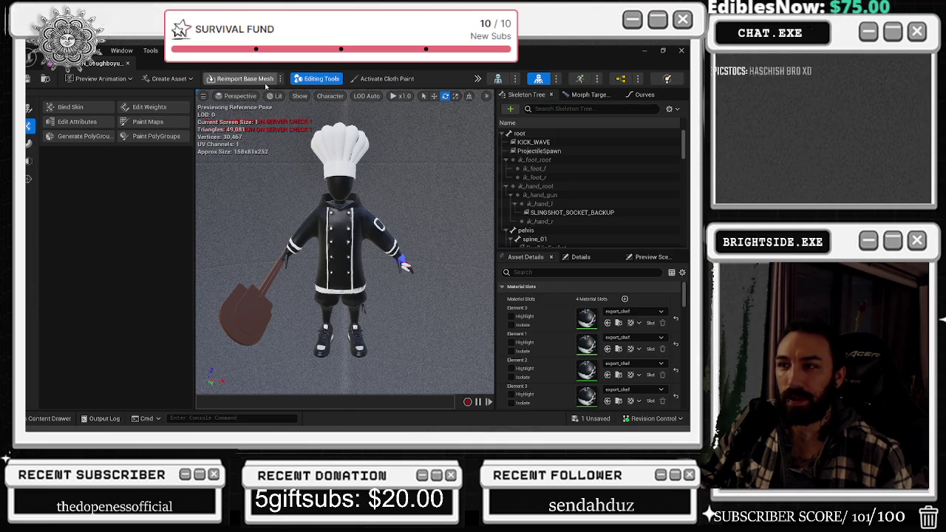
left_click(128, 63)
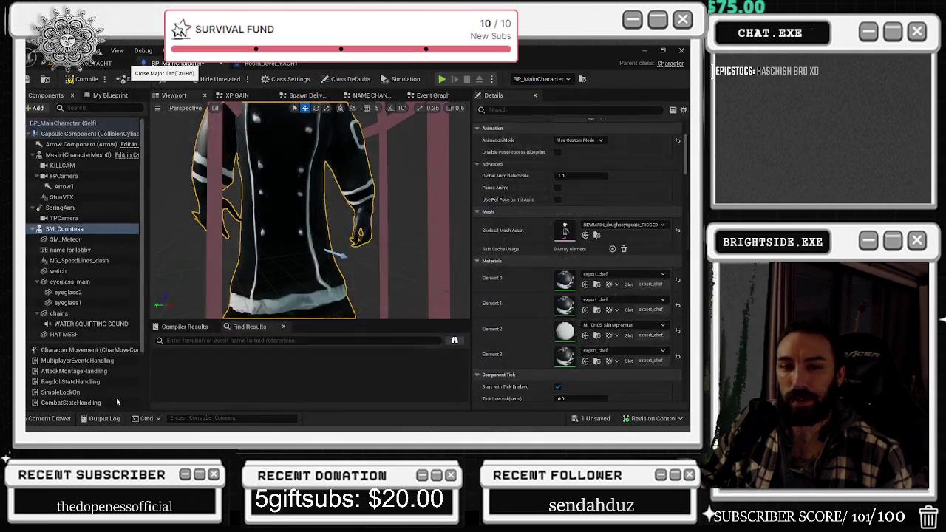
Reload the NEWMAIN_doughboyupdate_RIGGED skeletal mesh from disk through Asset Actions > Reload.
left_click(50, 418)
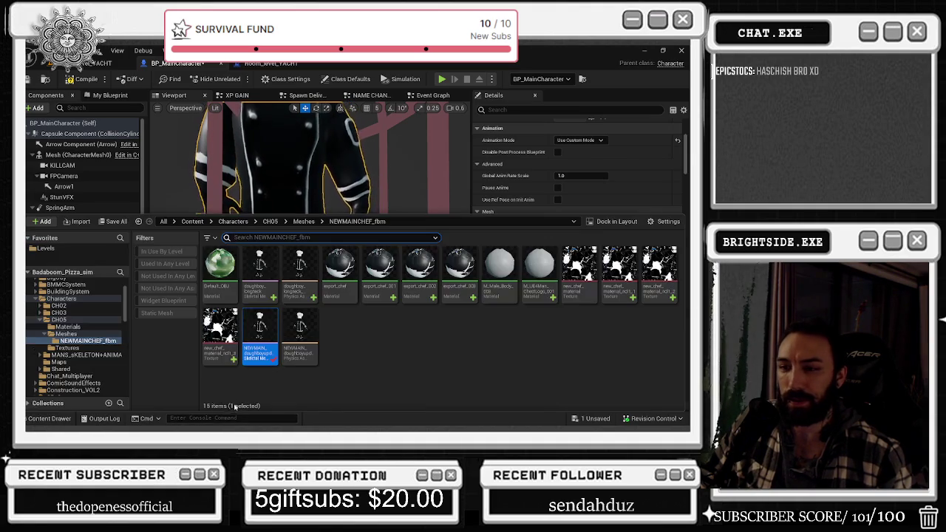
right_click(260, 349)
mouse_move(294, 229)
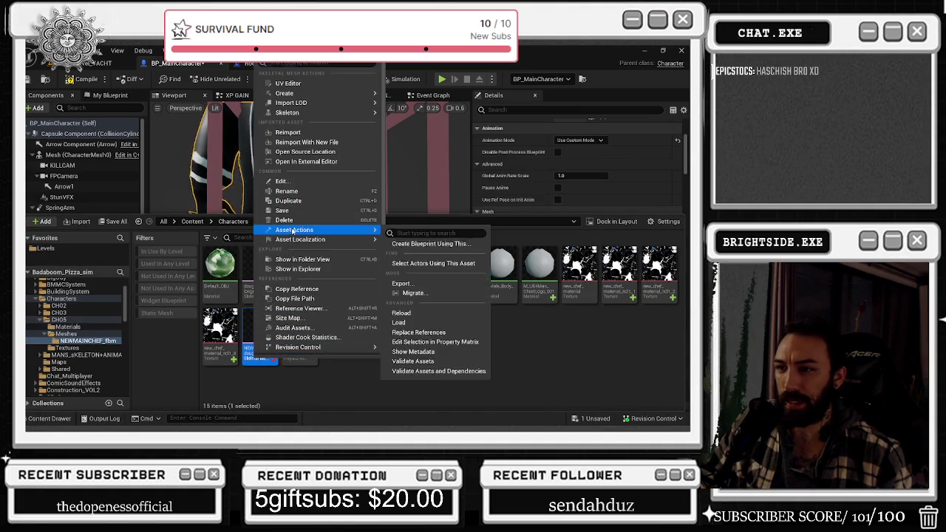
left_click(436, 313)
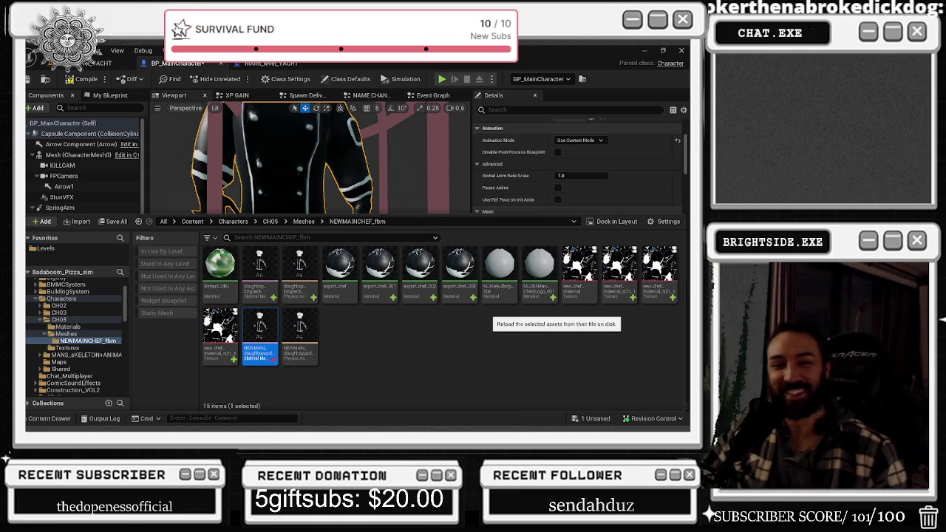
mouse_move(296, 163)
left_mouse_down()
mouse_move(244, 145)
mouse_move(223, 125)
mouse_move(233, 133)
left_mouse_up()
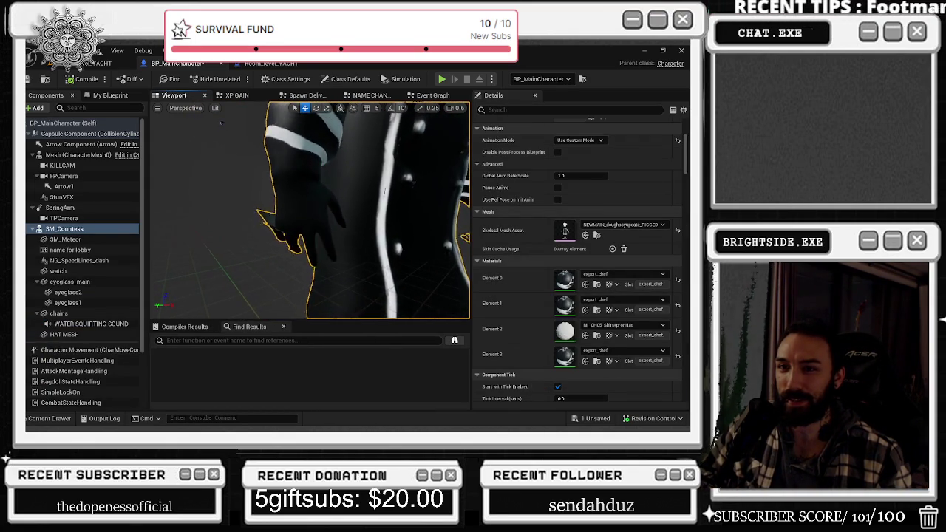
key("alt+Tab")
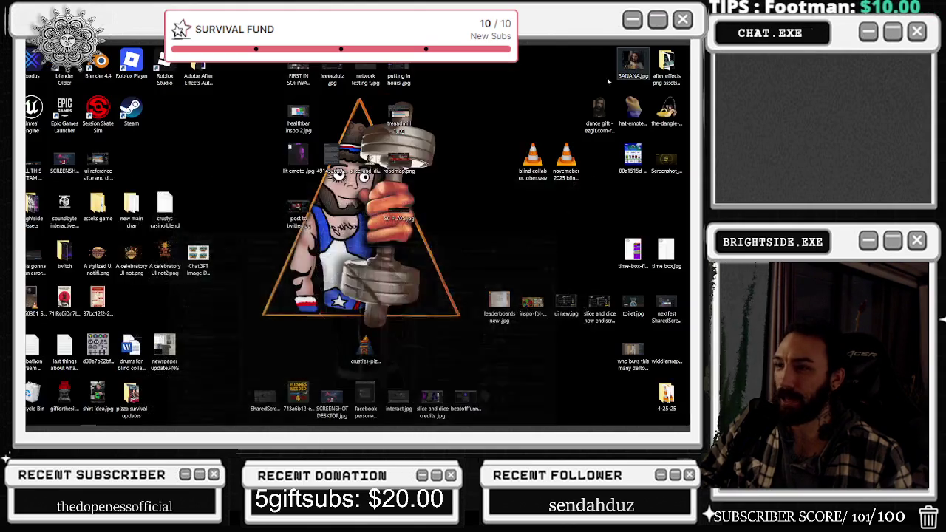
Export the selected chef rig from Blender as NEWMAIN_doughboyupdate_RIGGED.fbx, limited to selected objects.
left_click(584, 217)
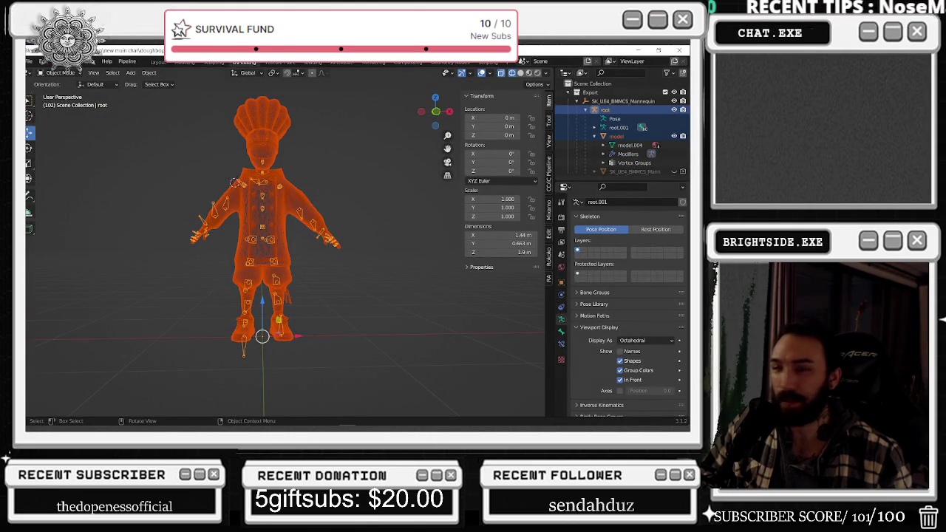
left_click(30, 62)
mouse_move(45, 188)
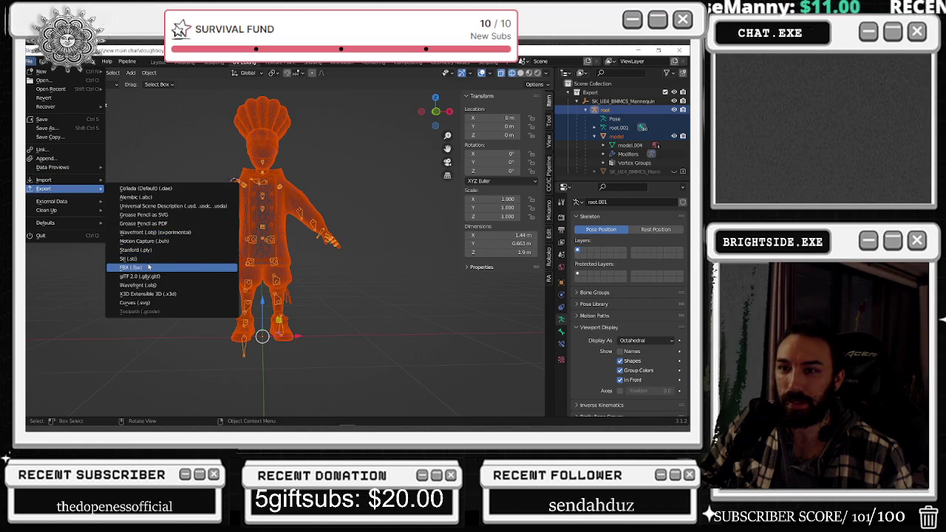
left_click(146, 261)
right_click(445, 168)
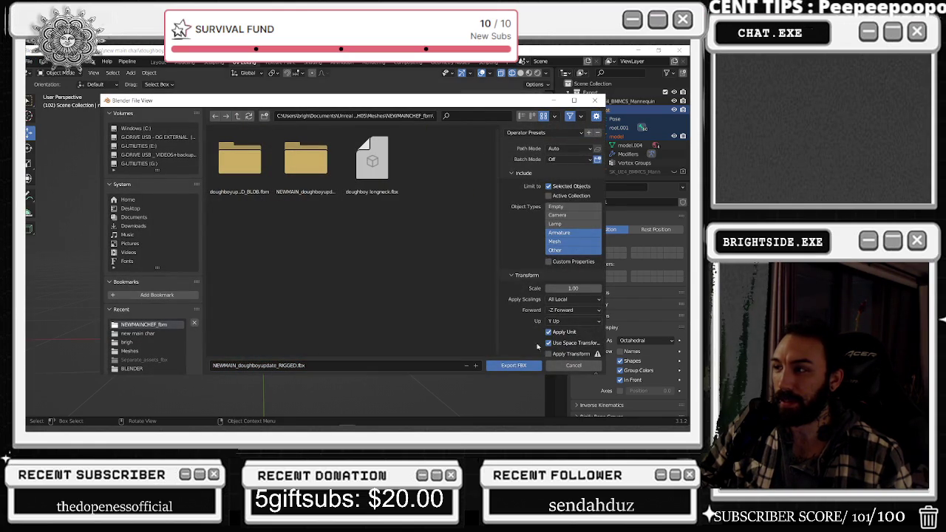
left_click(517, 367)
key("alt+Tab")
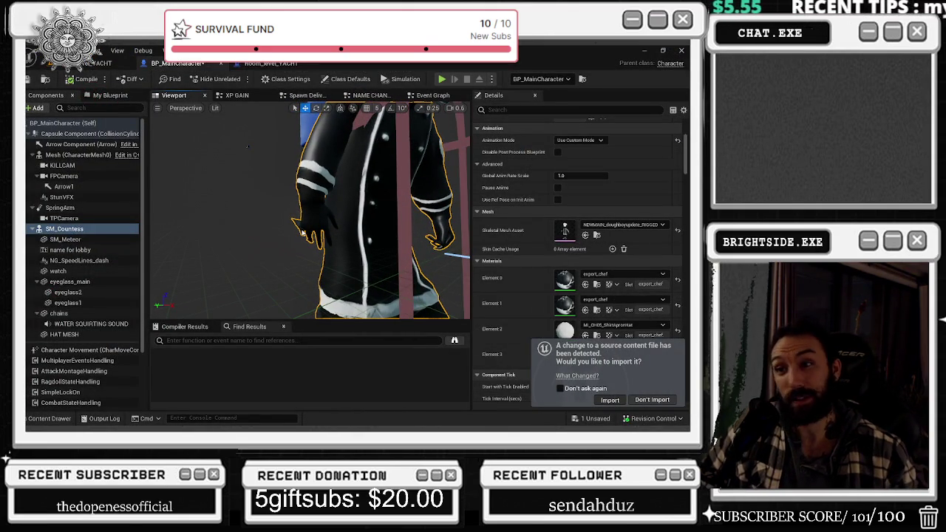
Accept the reimport of the changed chef mesh source file and save the modified assets.
left_click(609, 400)
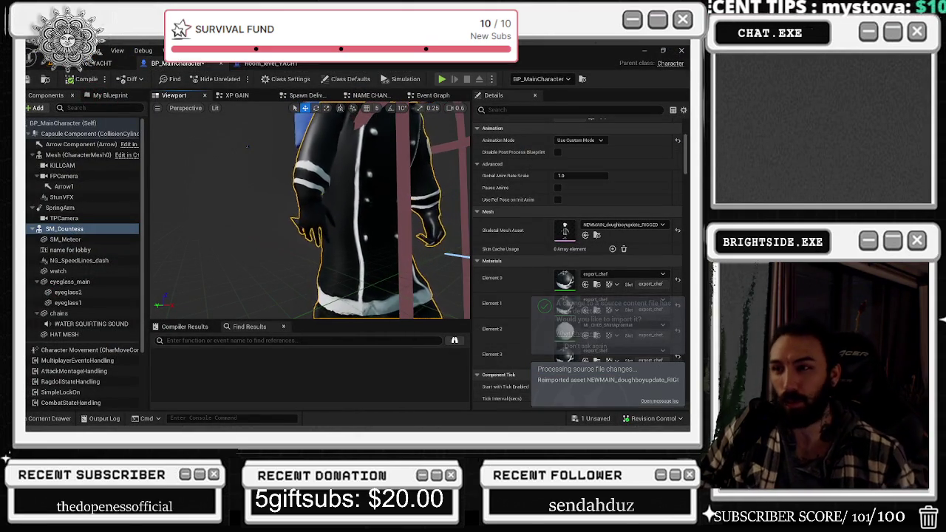
scroll(236, 137, "up", 2)
scroll(226, 126, "up", 3)
scroll(217, 116, "up", 2)
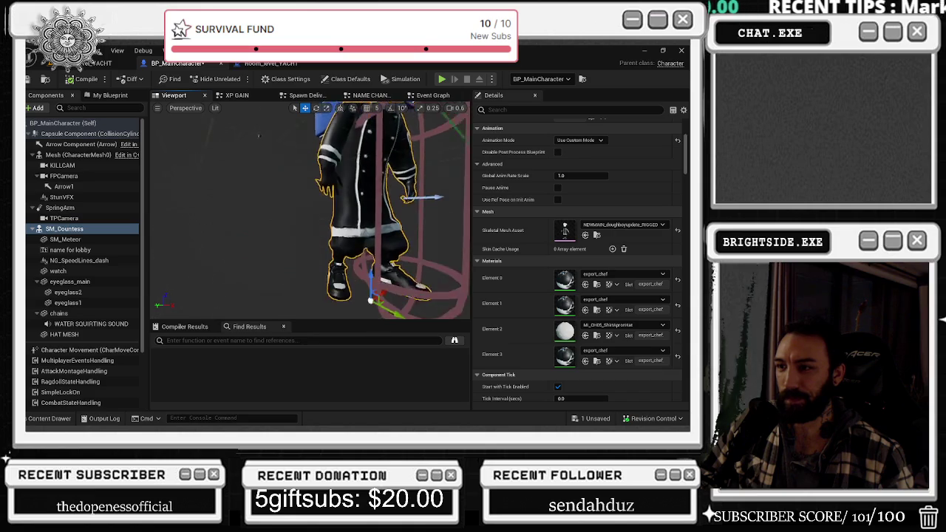
key("ctrl+s")
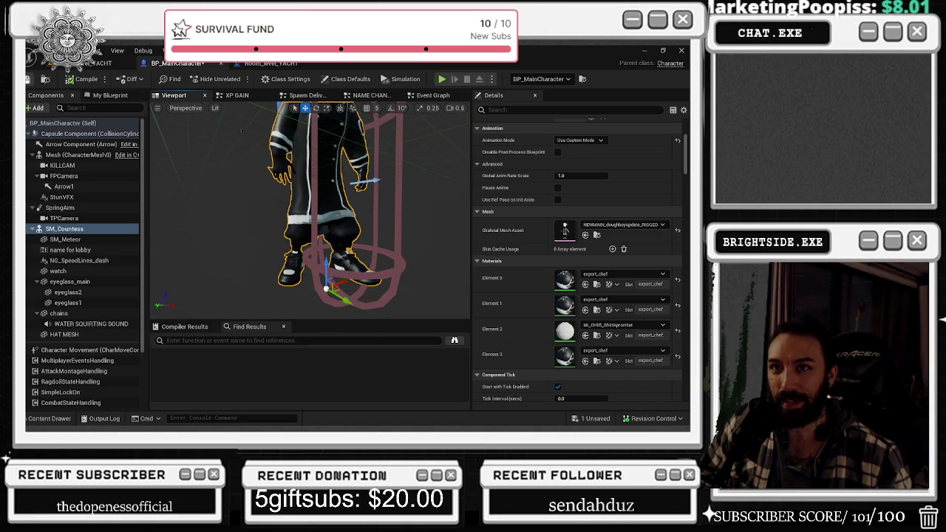
key("ctrl+Tab")
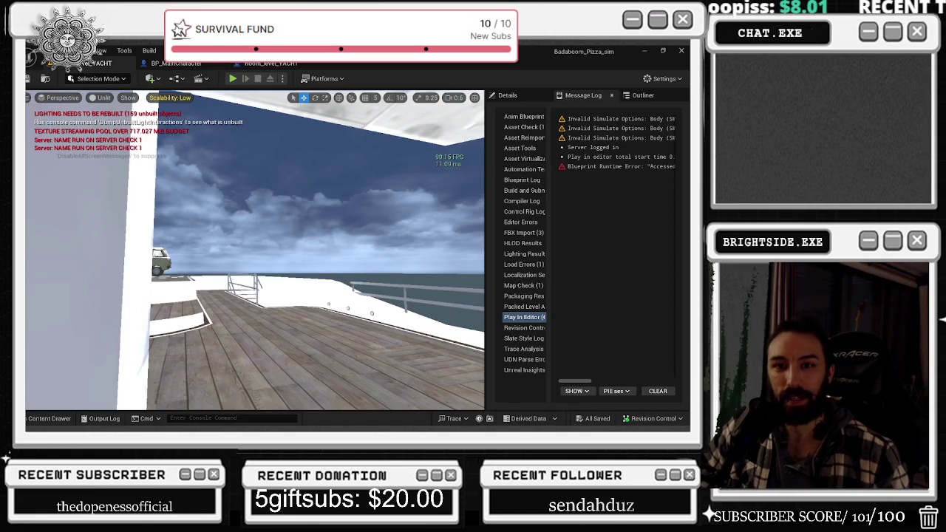
Play the yacht level and switch to third-person view to watch the chef walk and crouch.
left_click(232, 79)
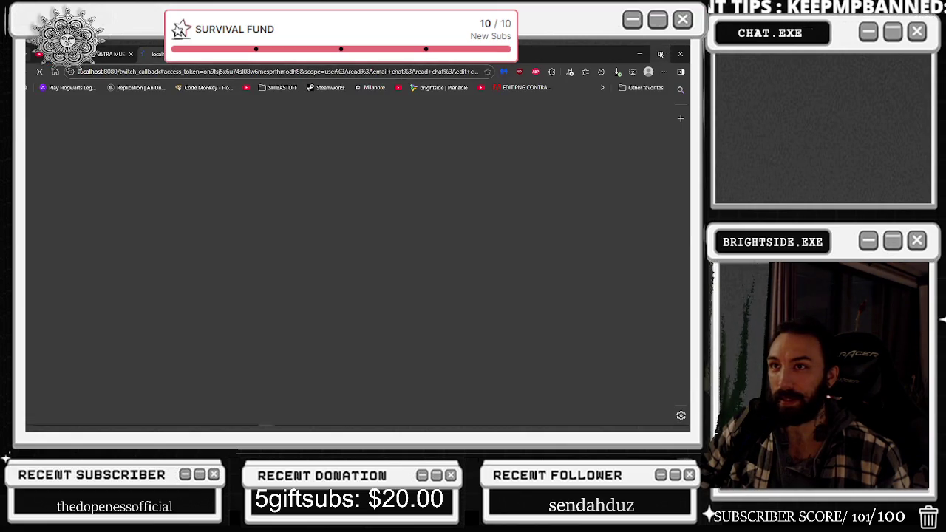
left_click(639, 53)
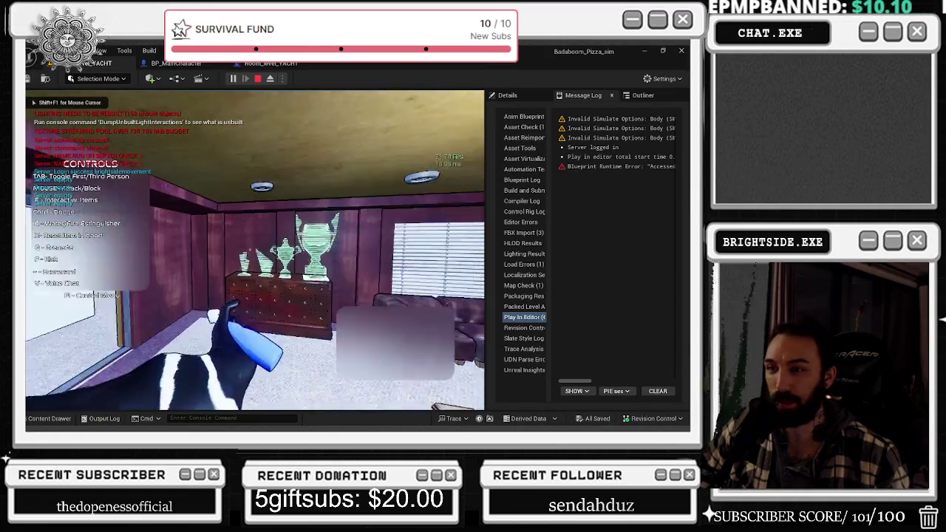
key("w")
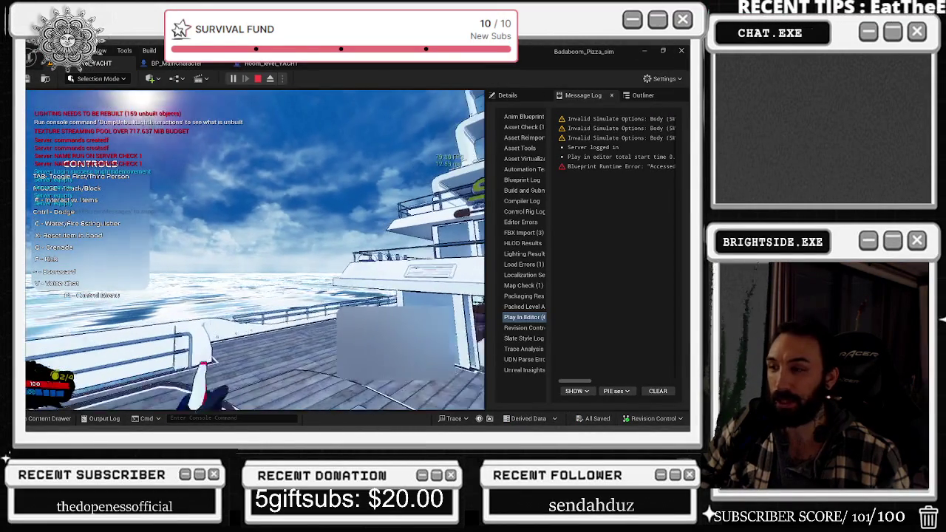
key("Tab")
key("c")
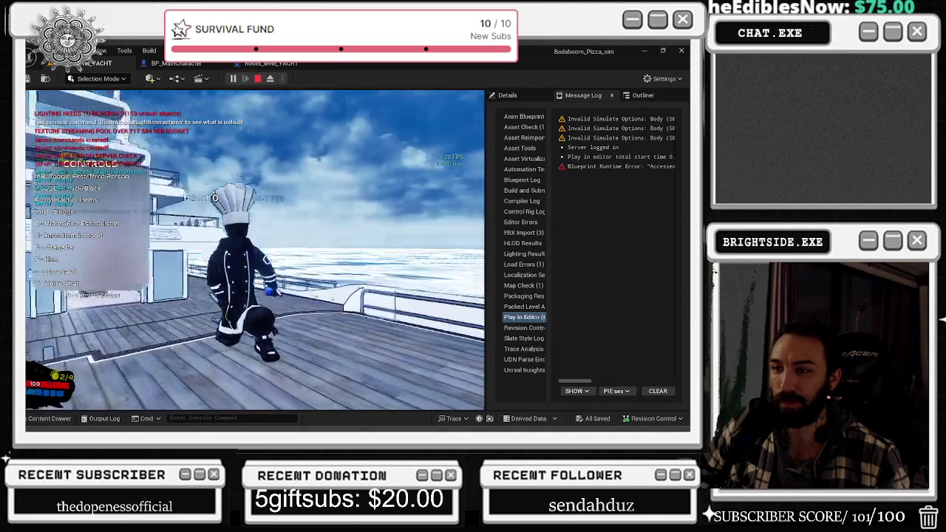
key("w")
key("w")
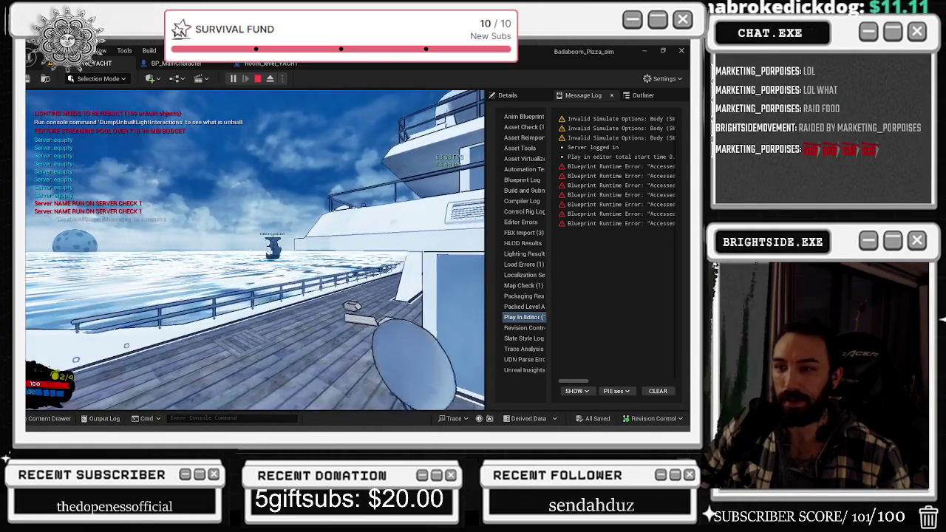
Widen the Message Log to read the Play In Editor errors, then restore the game viewport.
key("alt+Tab")
key("Escape")
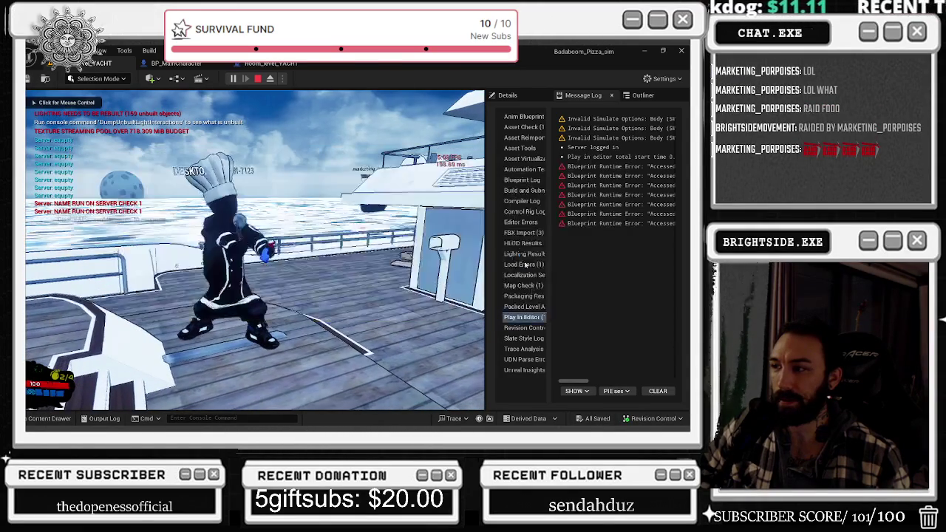
mouse_move(484, 241)
left_mouse_down()
mouse_move(138, 287)
mouse_move(178, 296)
left_mouse_up()
left_click_drag(371, 382, 438, 382)
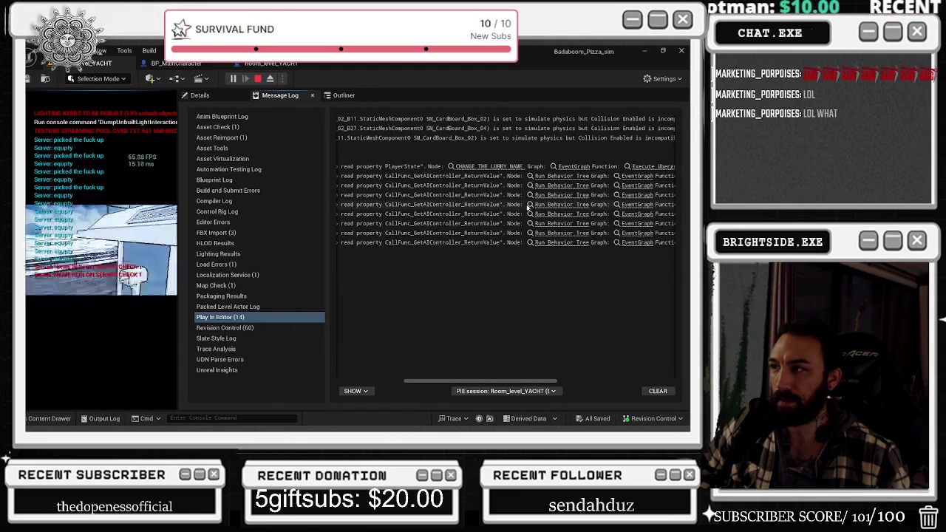
mouse_move(179, 235)
left_mouse_down()
mouse_move(478, 246)
mouse_move(440, 251)
left_mouse_up()
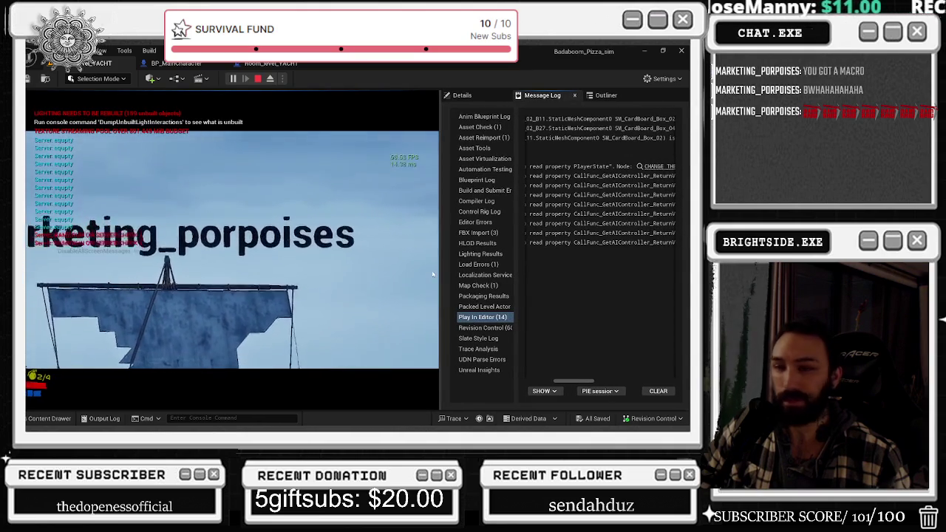
left_click_drag(574, 381, 601, 381)
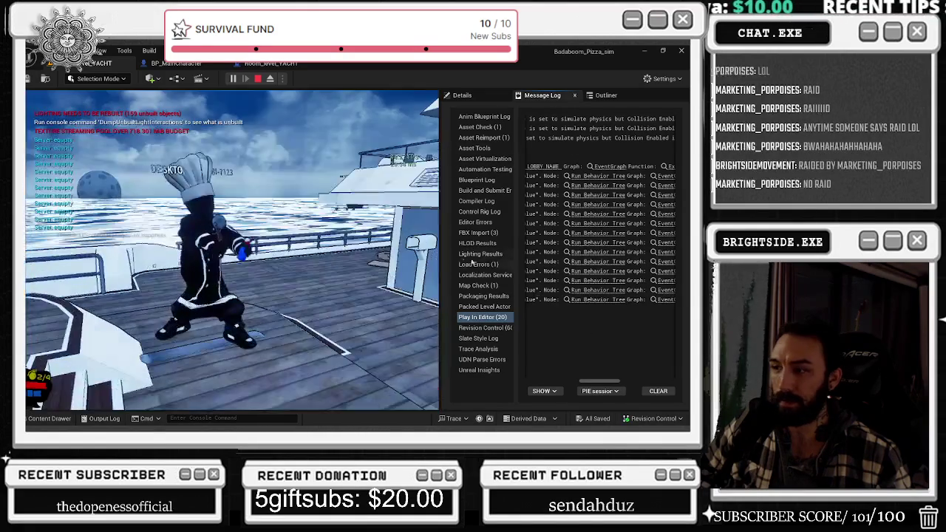
left_click_drag(440, 254, 494, 254)
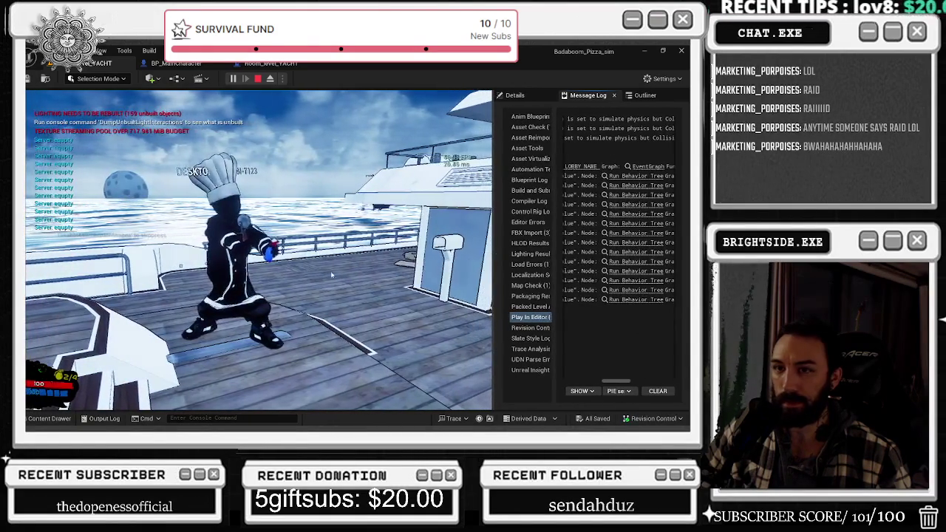
Play the chef around the yacht for about a minute, then stop the session with Esc.
left_click(461, 225)
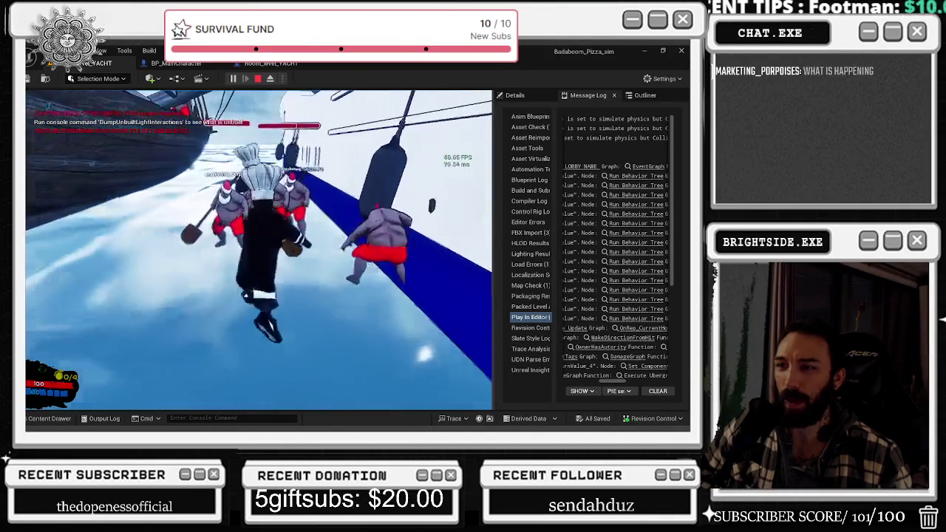
key("Escape")
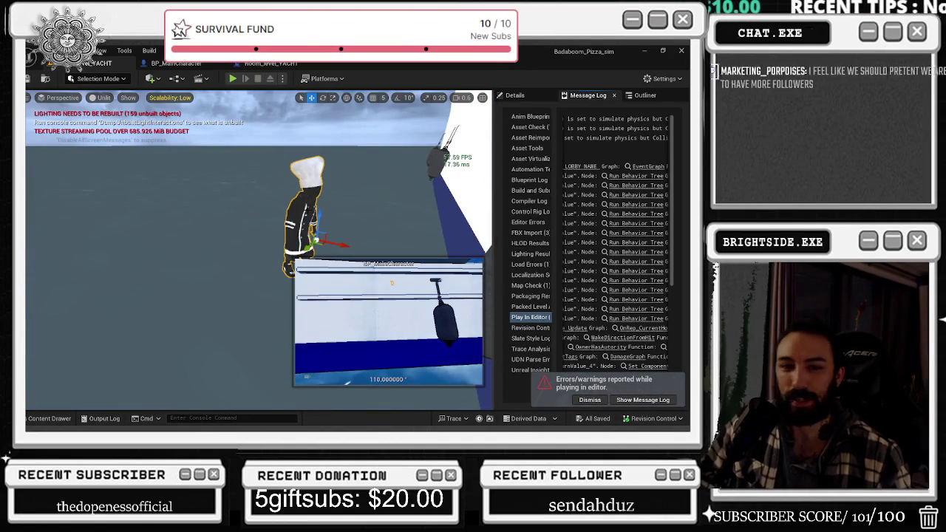
Delete the placed chef actor, save the yacht map, and launch a new session with Alt+P.
left_click(306, 214)
key("Delete")
right_click_drag(314, 208, 545, 336)
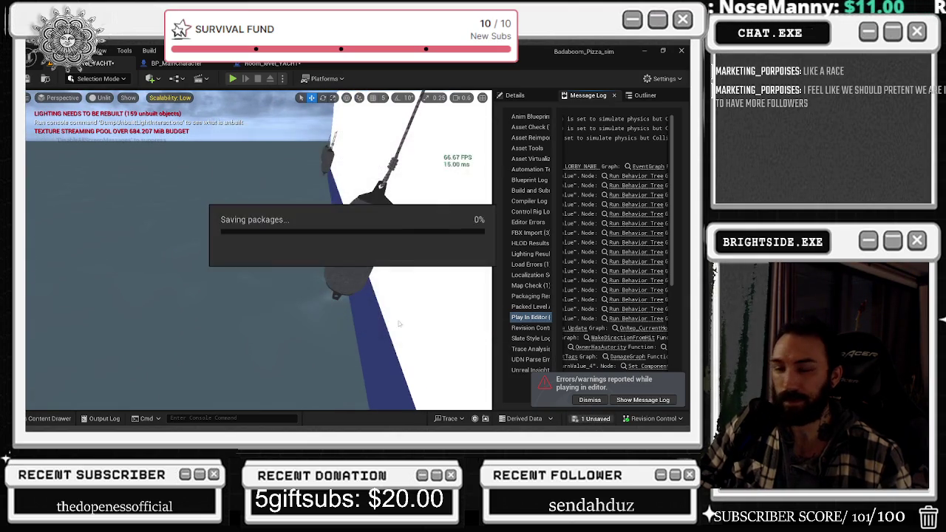
key("ctrl+s")
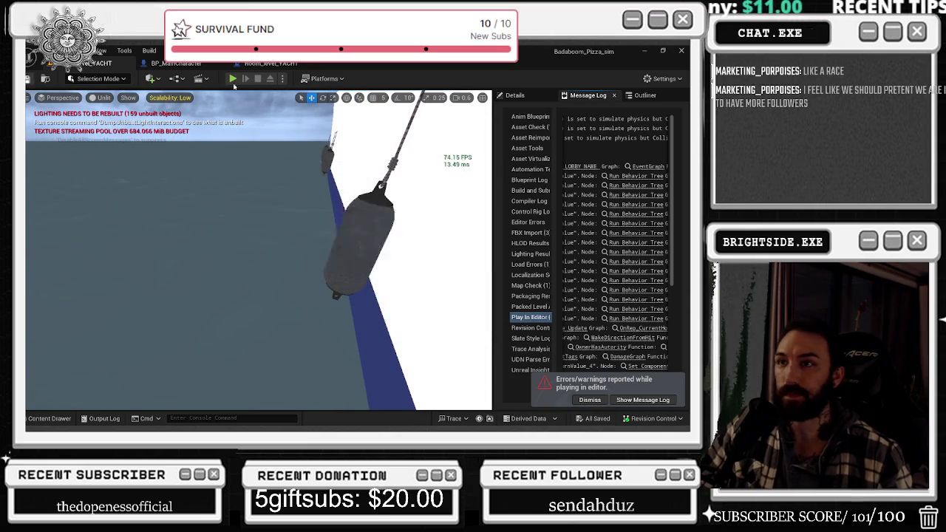
key("alt+p")
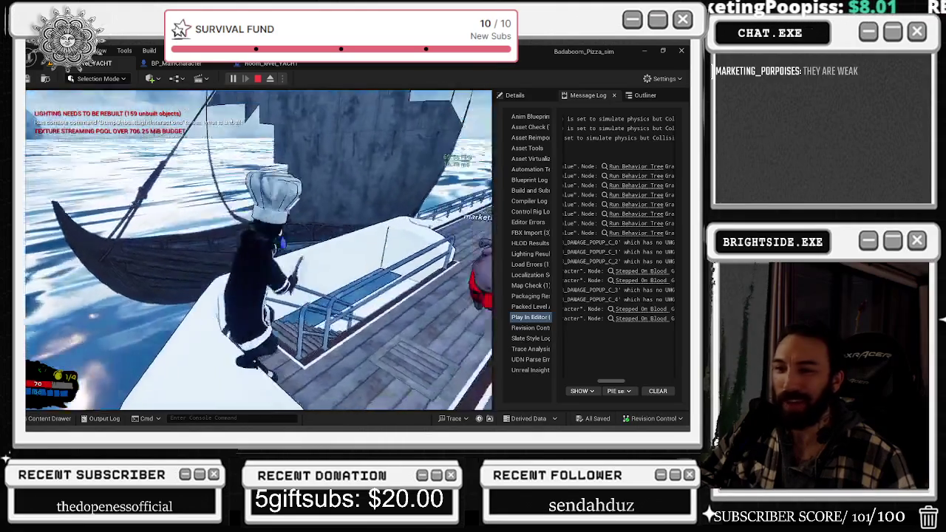
Run the chef along the deck to the bow fighting the Santas, then stop the session.
key("w")
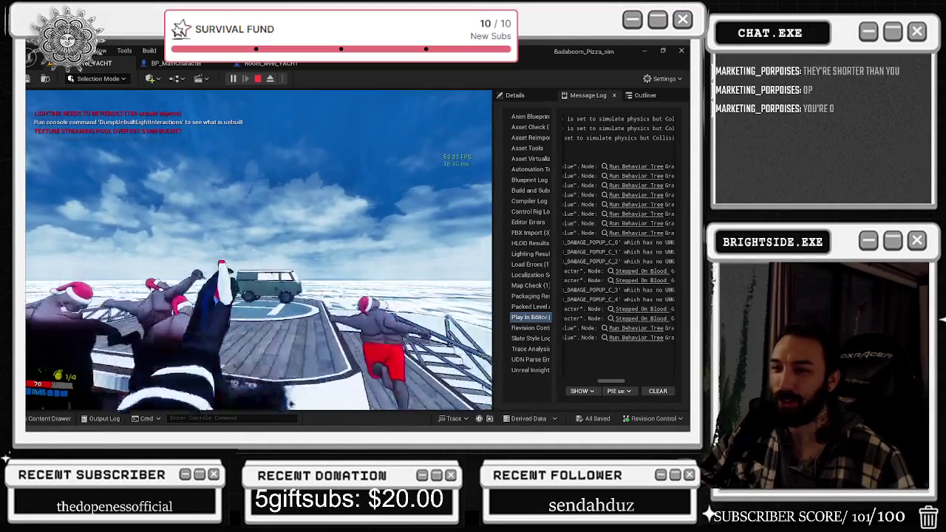
key("w")
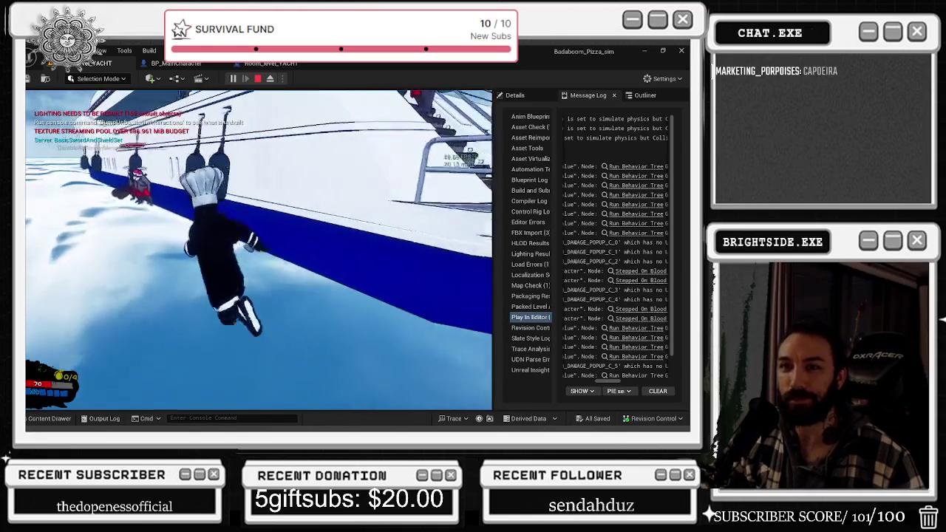
key("Escape")
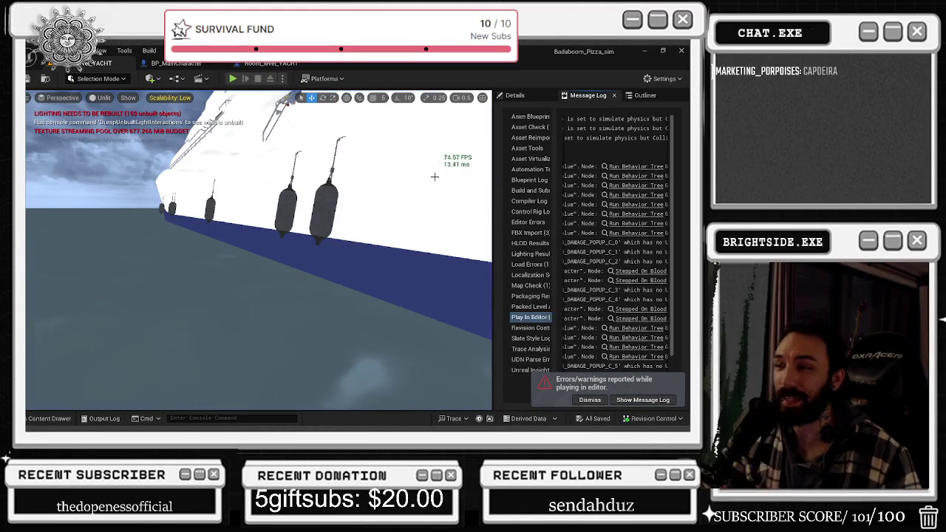
Dismiss the errors/warnings notification and relaunch the game, opening the Twitch login page.
right_click_drag(393, 166, 393, 166)
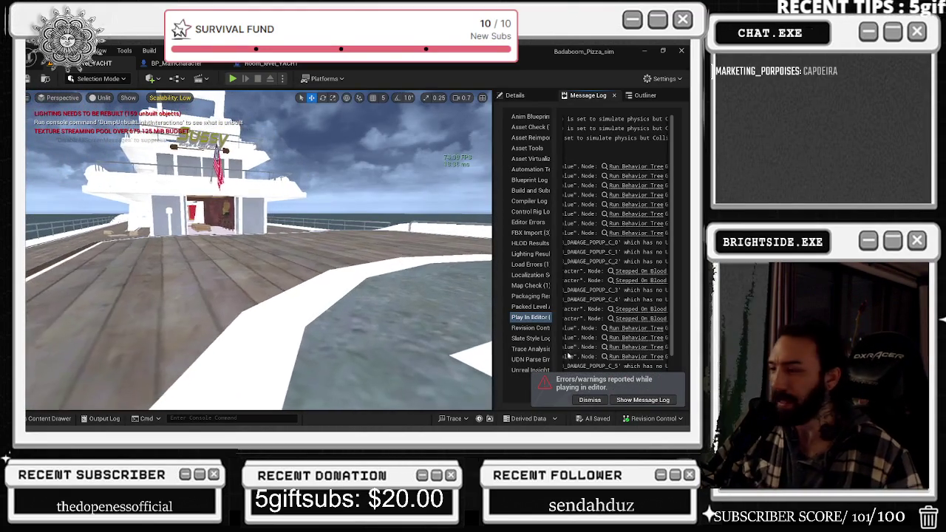
left_click(603, 400)
left_click(233, 79)
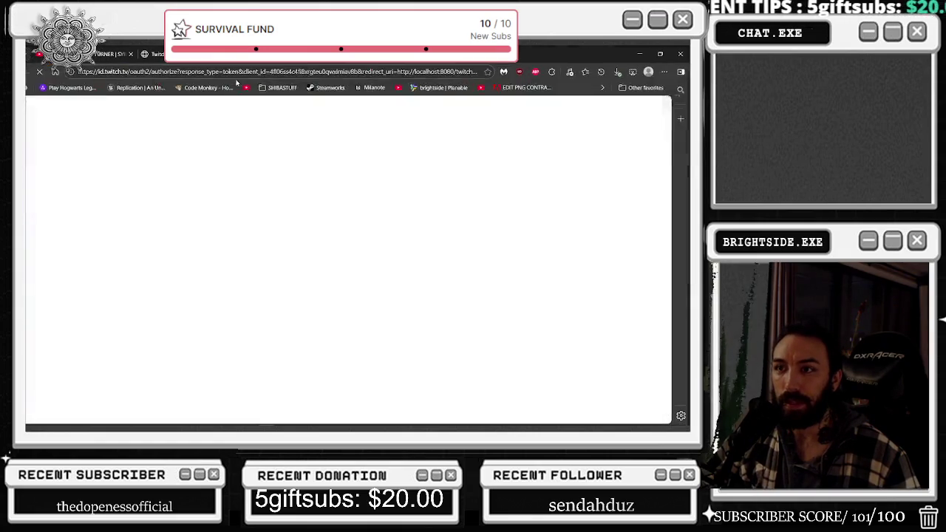
Minimize the completed TwitchWorks login page in Edge to reveal the running game.
left_click(640, 54)
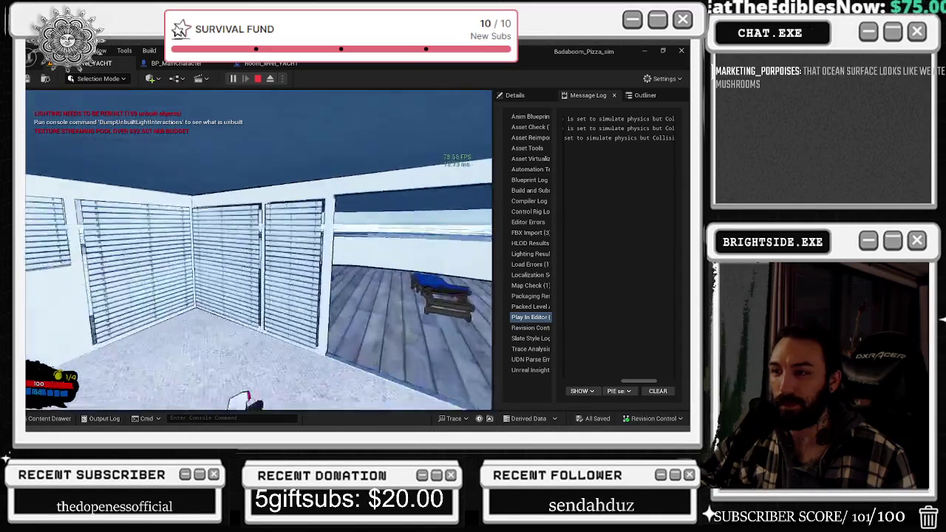
Stop the play session and fly the editor camera back to view the room.
key("Escape")
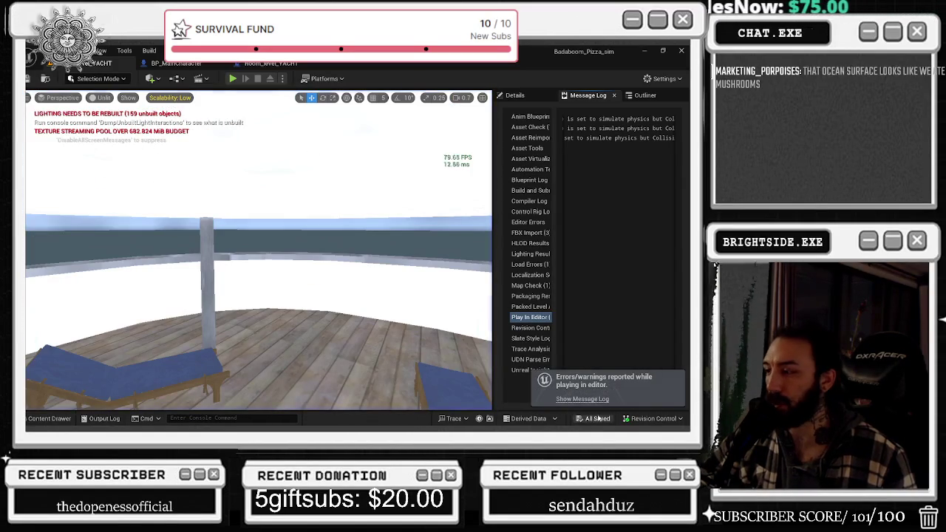
right_click_drag(228, 256, 318, 263)
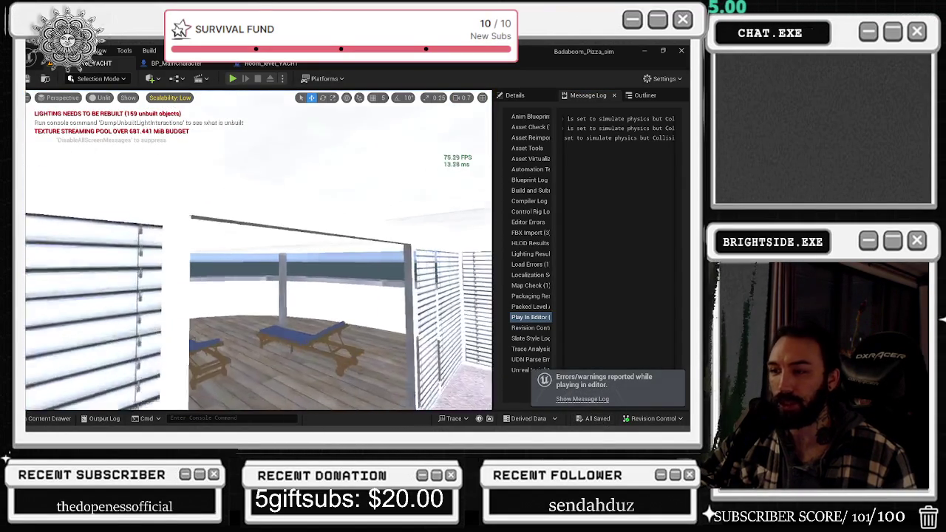
right_click_drag(181, 236, 170, 257)
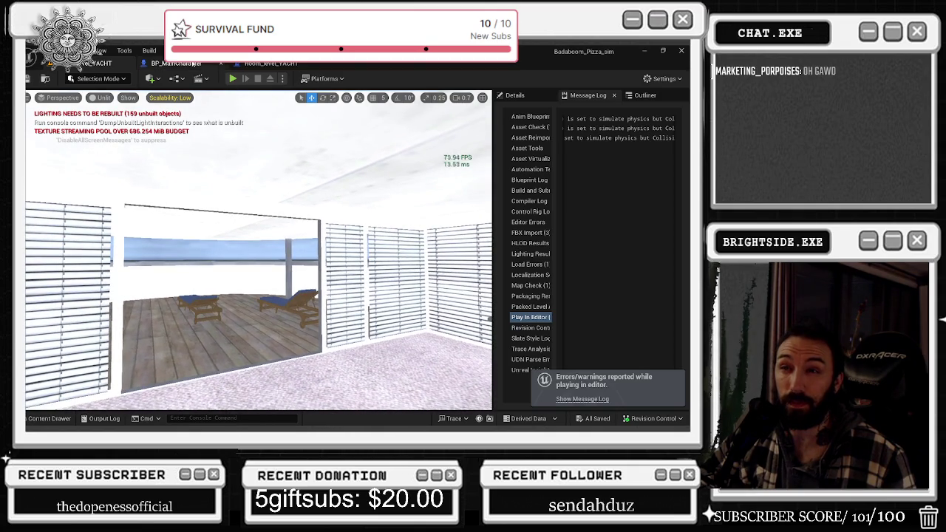
Inspect the chef mesh from behind in BP_MainCharacter, then move on to the Room_level_YACHT blueprint.
left_click(181, 63)
right_click_drag(242, 131, 253, 197)
scroll(254, 197, "up", 3)
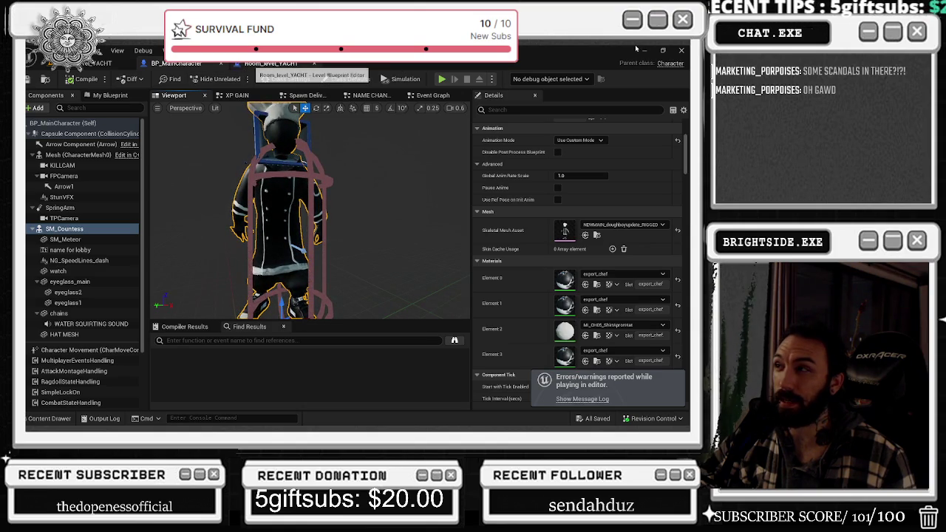
left_click(270, 63)
key("alt+Tab")
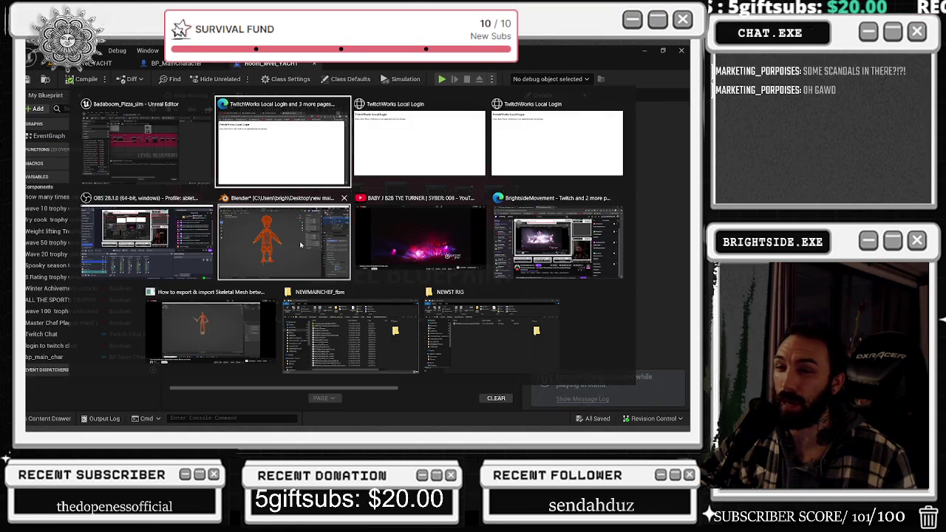
In Blender, select the chef rig's root armature and put it into Pose Mode.
left_click(300, 245)
middle_click_drag(272, 173, 299, 208)
scroll(275, 181, "up", 3)
scroll(275, 181, "down", 2)
key("alt+a")
left_click(59, 74)
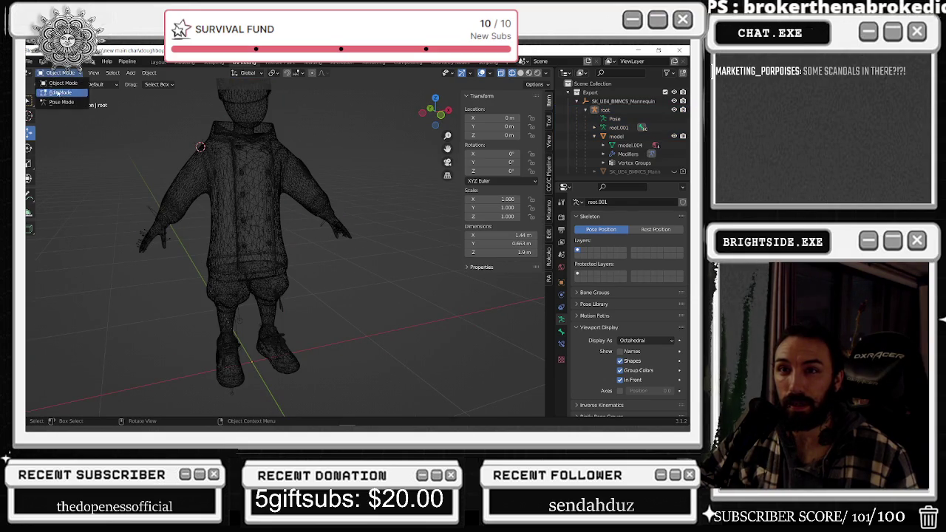
left_click(199, 156)
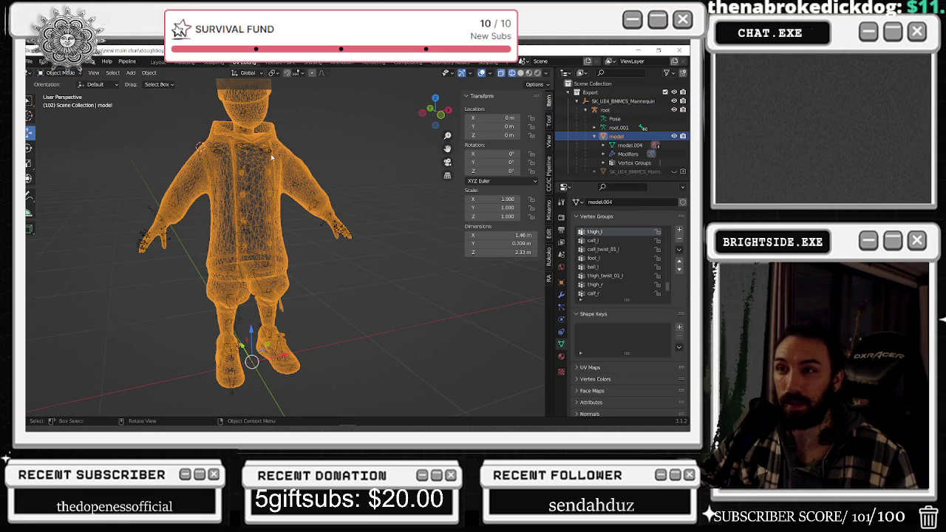
scroll(271, 157, "up", 3)
left_click(347, 298)
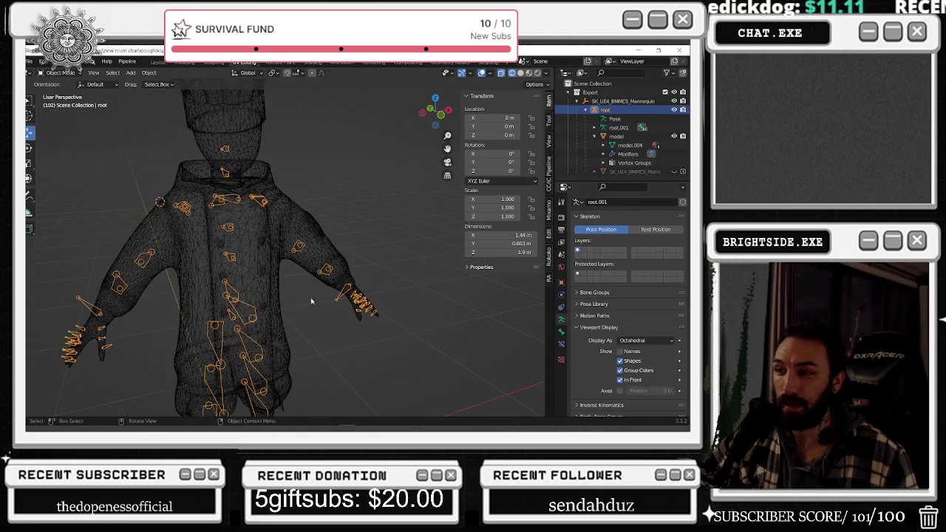
left_click(54, 73)
key("Return")
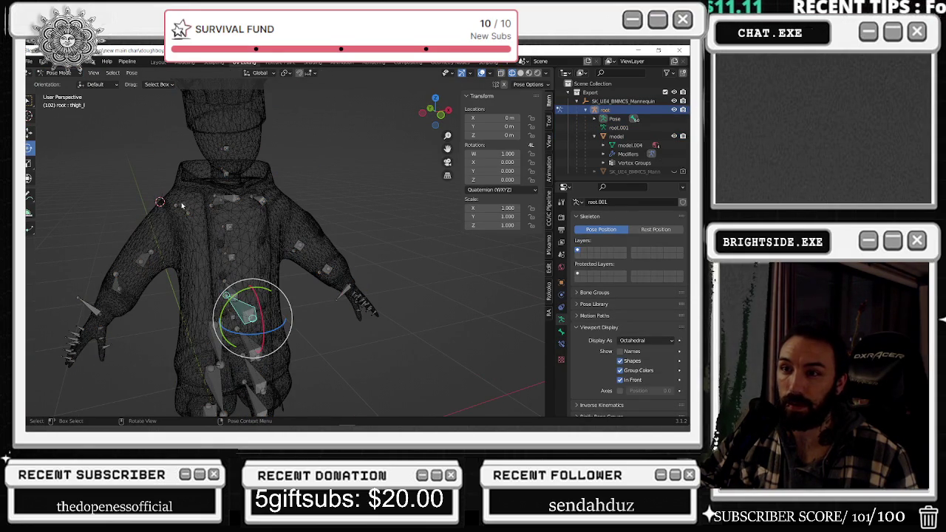
Trial-rotate the right upper arm bones, then undo and cancel those test rotations.
left_click(182, 207)
left_click_drag(179, 184, 184, 203)
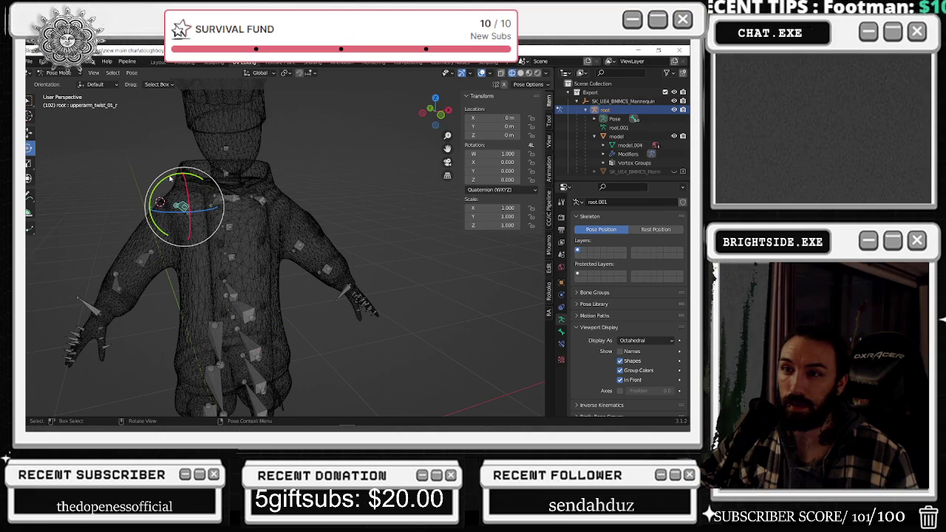
key("ctrl+z")
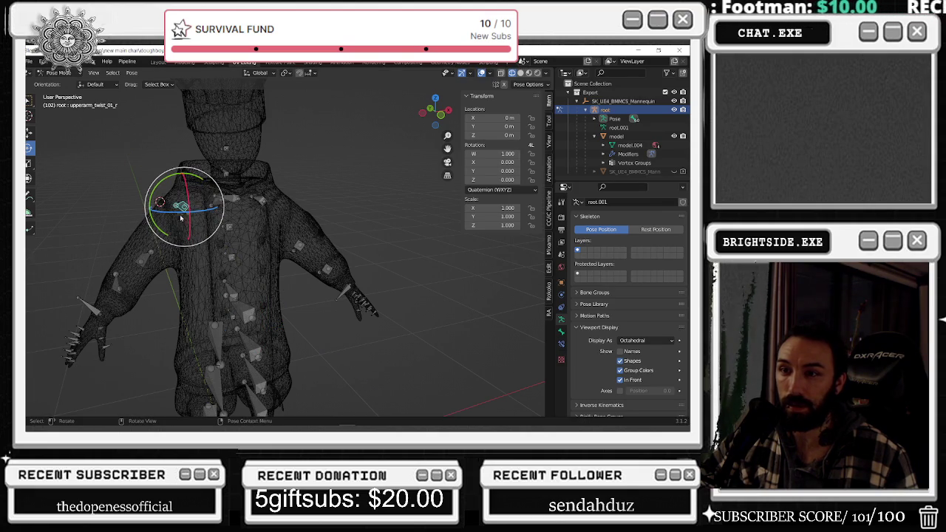
scroll(188, 198, "up", 1)
scroll(174, 211, "up", 2)
middle_click_drag(169, 204, 237, 237)
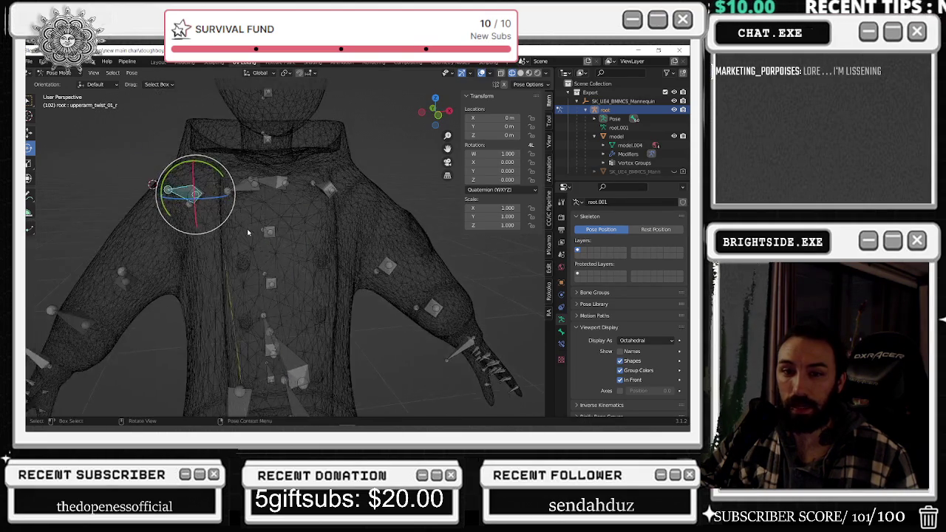
left_click(203, 207)
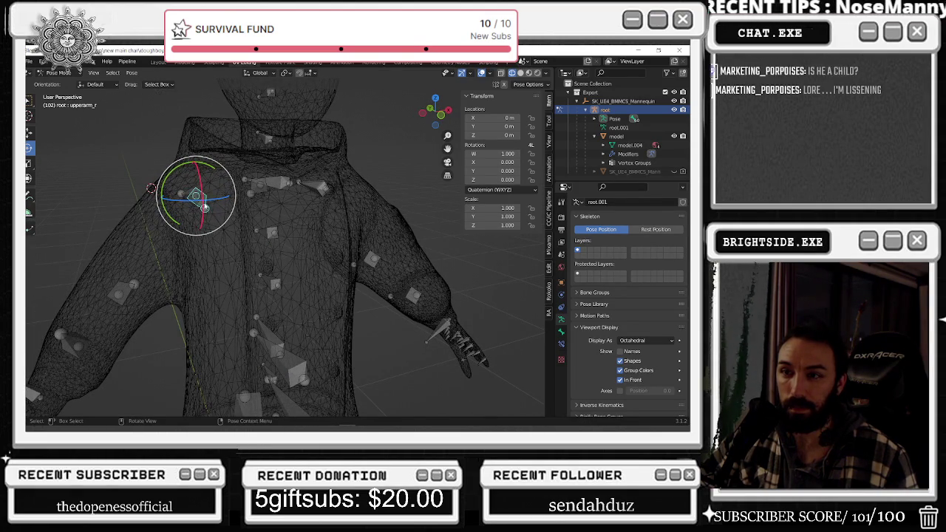
left_click_drag(209, 159, 221, 244)
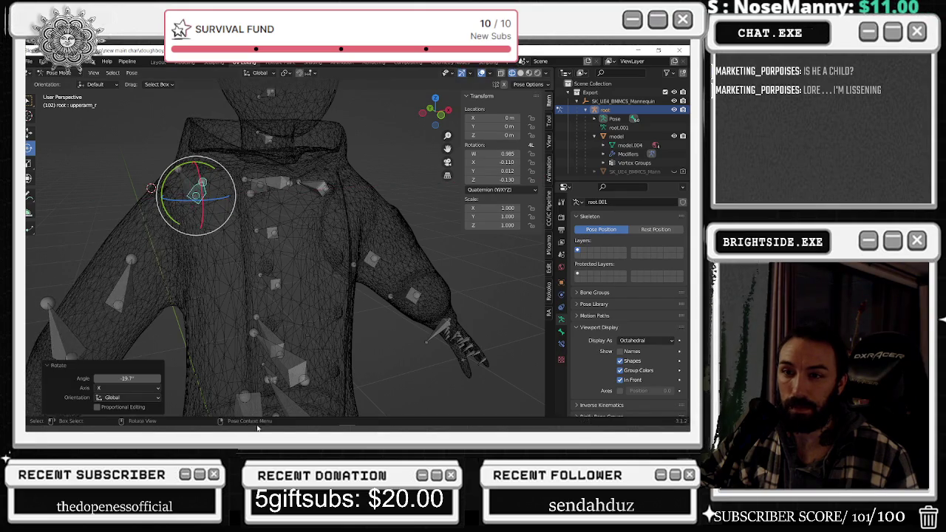
middle_click_drag(231, 408, 228, 210)
left_click_drag(220, 195, 226, 207)
key("Escape")
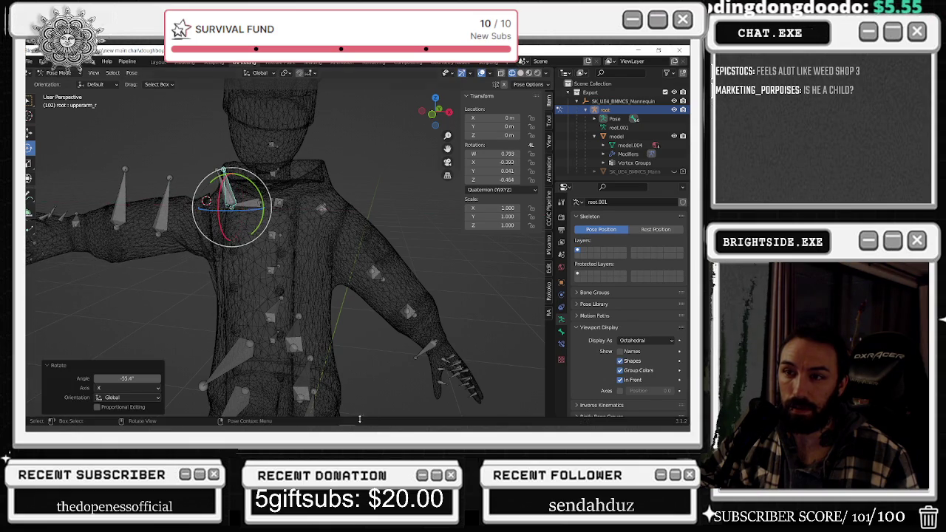
mouse_move(288, 376)
middle_mouse_down()
mouse_move(393, 273)
mouse_move(176, 311)
mouse_move(173, 297)
middle_mouse_up()
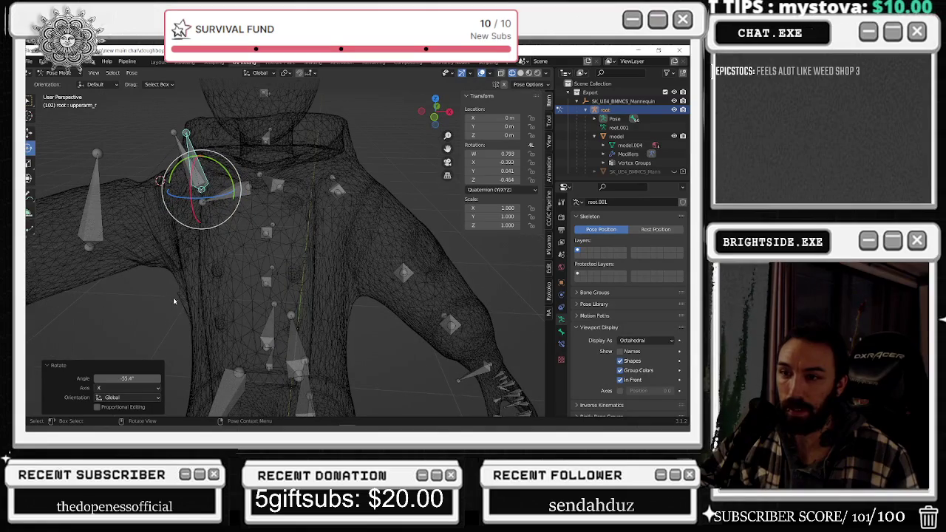
Clear upperarm_r's rotation, rotate it -99.3° around X, then return to Unreal.
left_click(177, 296)
mouse_move(172, 309)
middle_mouse_down()
mouse_move(170, 302)
mouse_move(206, 279)
mouse_move(169, 185)
middle_mouse_up()
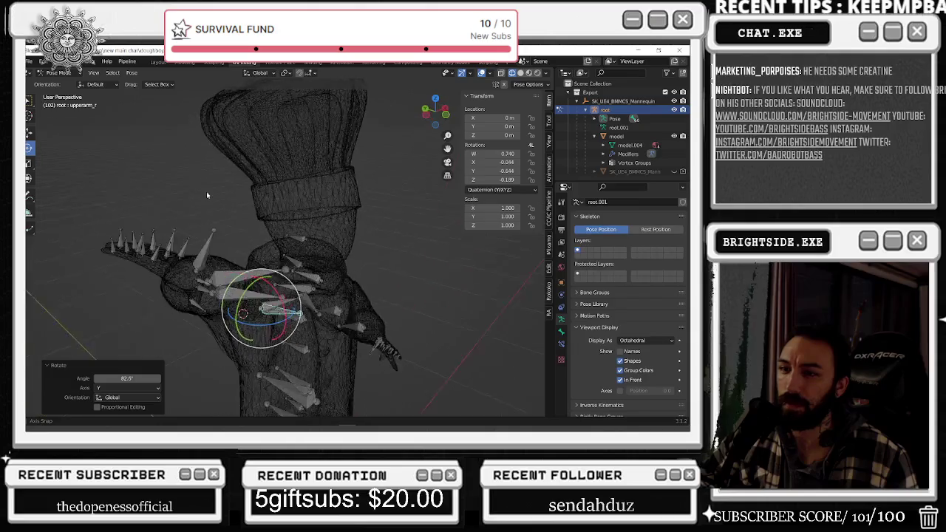
mouse_move(168, 231)
middle_mouse_down()
mouse_move(117, 229)
mouse_move(273, 243)
mouse_move(354, 217)
middle_mouse_up()
key("alt+r")
key("r")
key("x")
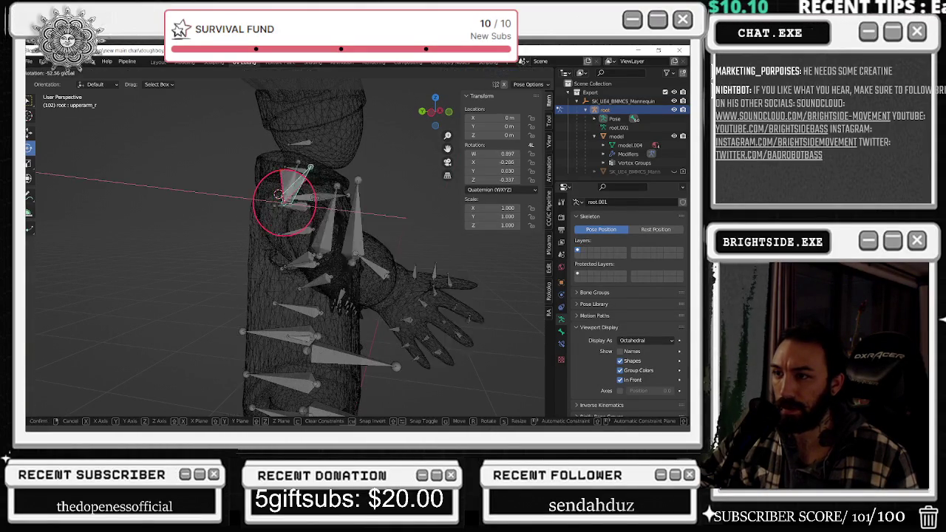
left_click(259, 255)
mouse_move(259, 255)
middle_mouse_down()
mouse_move(183, 205)
mouse_move(208, 215)
middle_mouse_up()
key("alt+Tab")
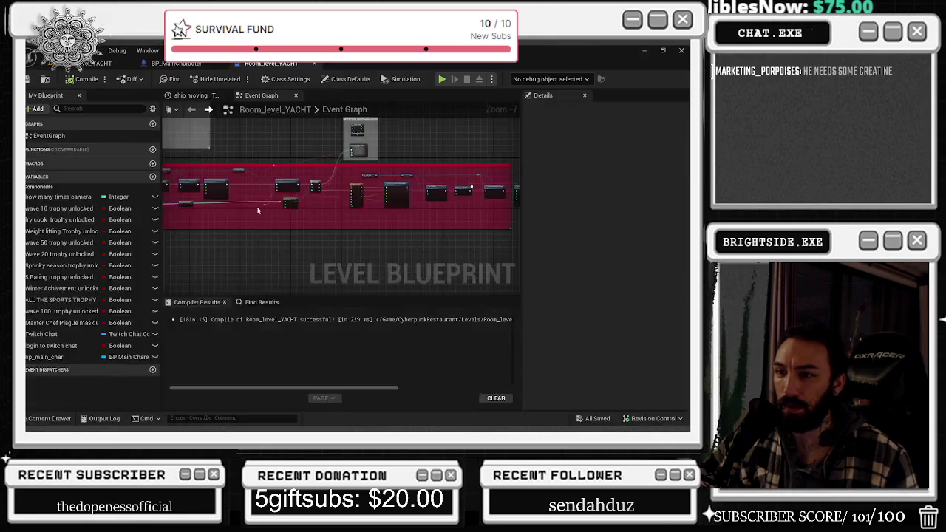
Open the BP_MainCharacter blueprint and orbit its character preview.
left_click(194, 95)
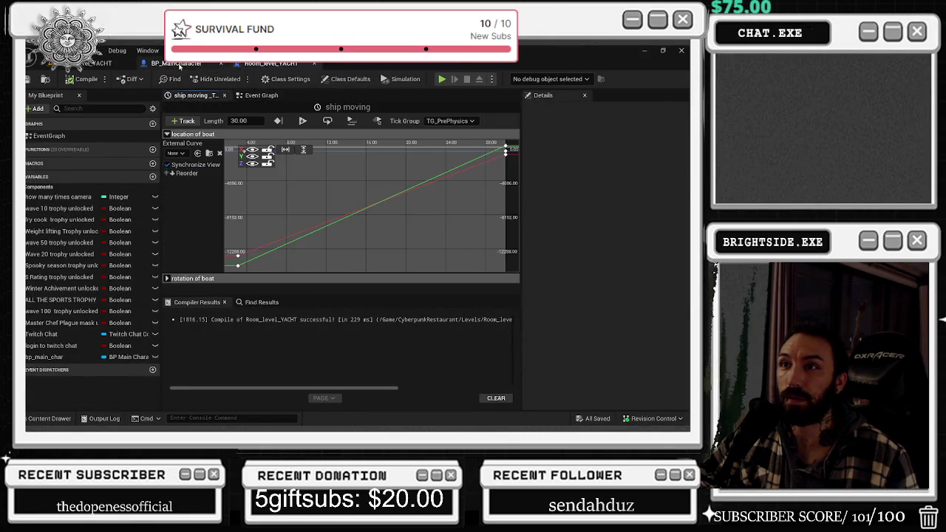
left_click(183, 65)
left_click_drag(232, 201, 256, 168)
key("r")
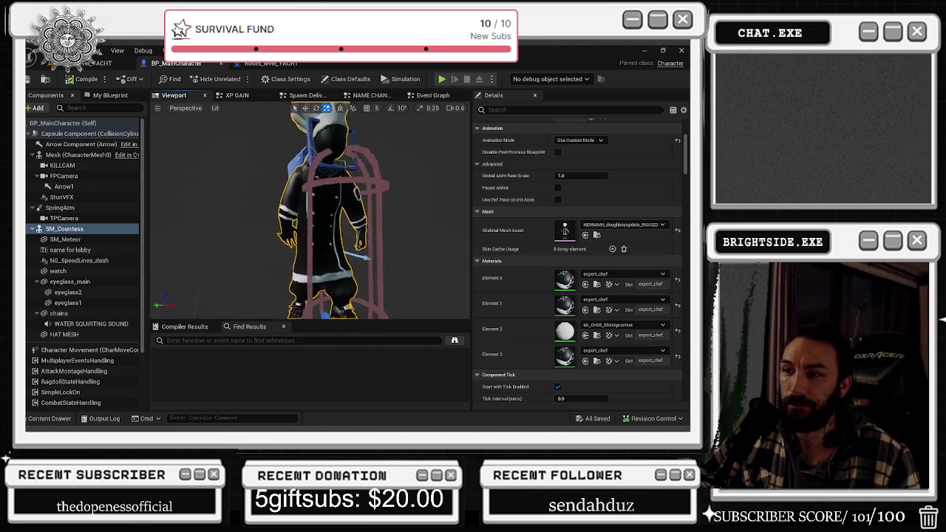
scroll(255, 168, "up", 5)
scroll(248, 151, "up", 2)
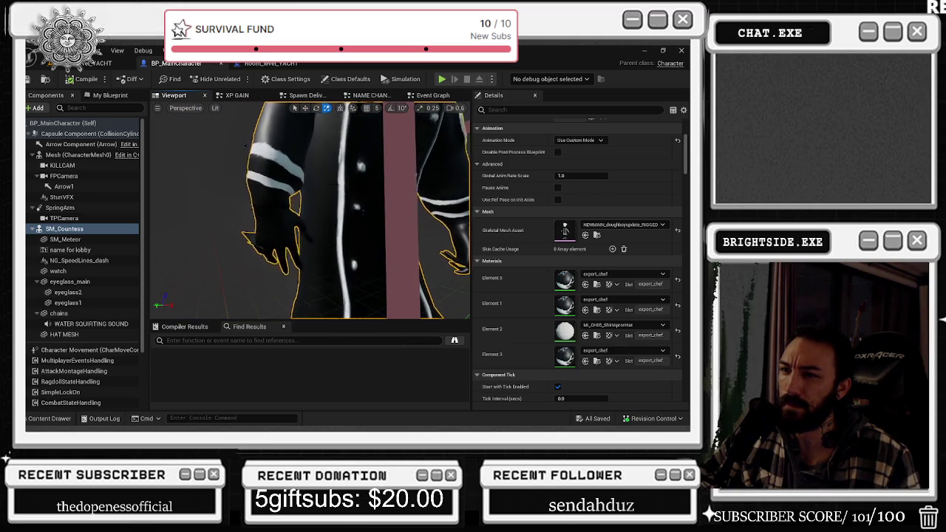
scroll(246, 145, "down", 5)
scroll(250, 149, "up", 2)
scroll(252, 153, "up", 2)
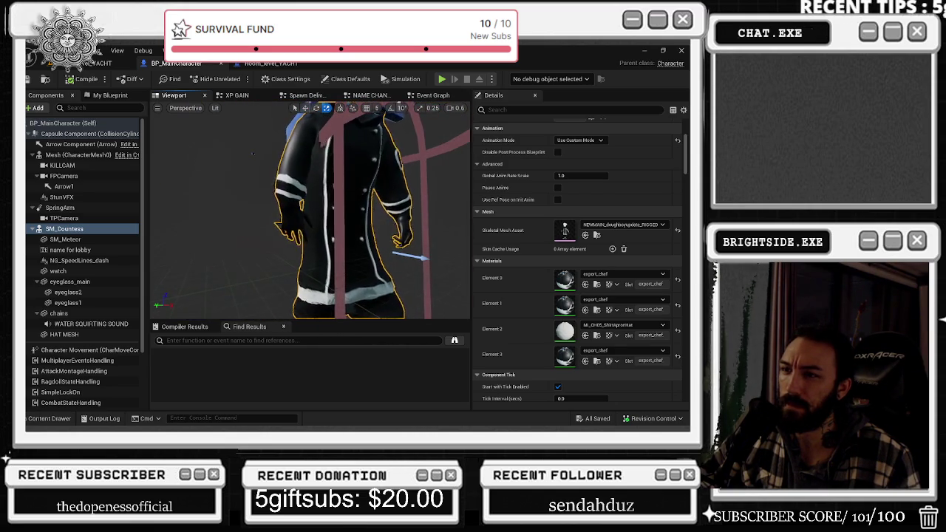
Set the Mesh component's Skeletal Mesh Asset to NEWMAIN_doughboyupdate_RIGGED.
left_click(74, 154)
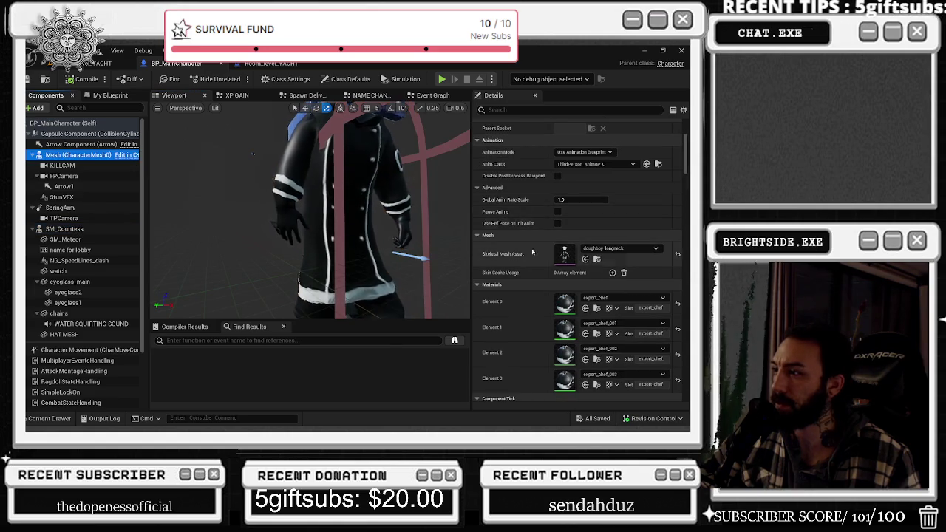
left_click(64, 228)
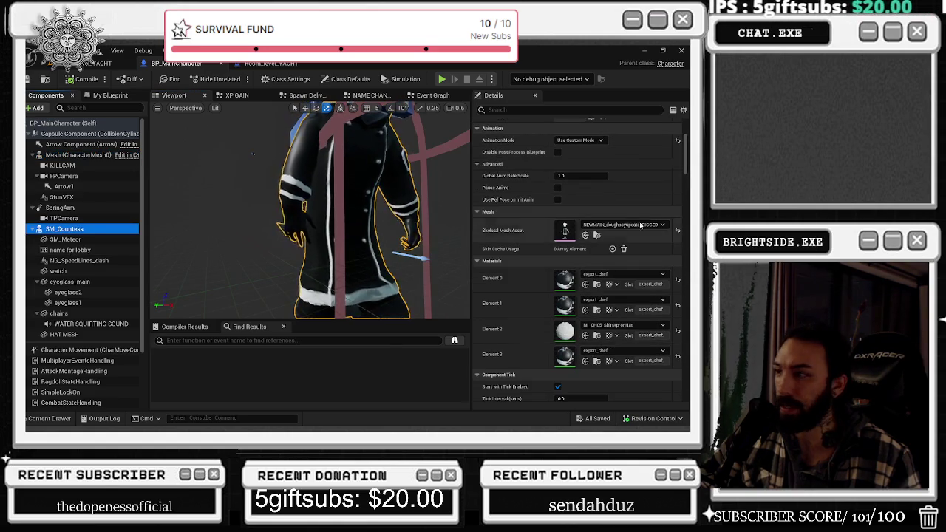
left_click(600, 235)
left_click(73, 154)
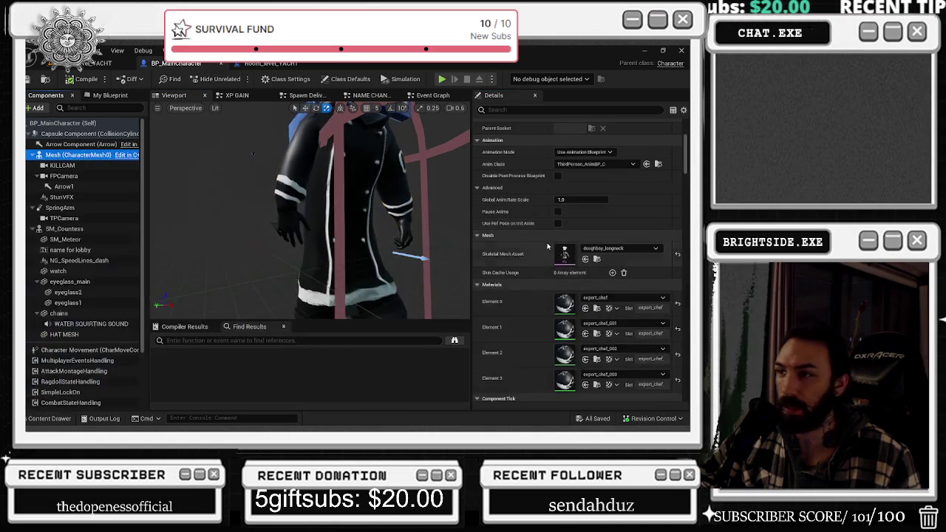
left_click(586, 259)
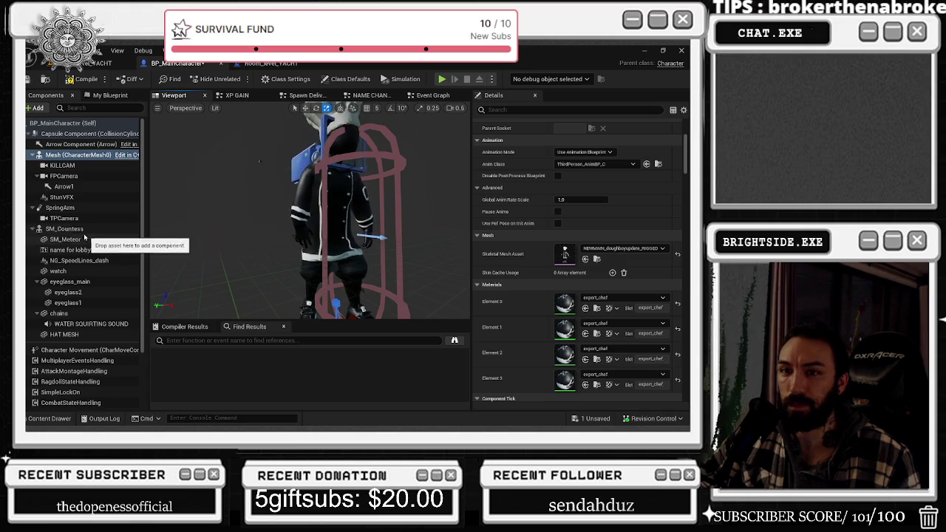
type("visi")
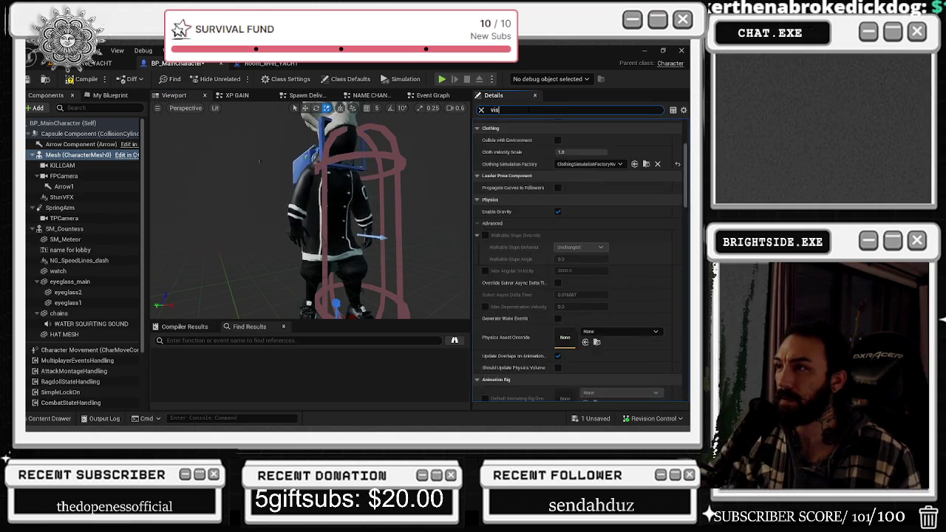
type("s")
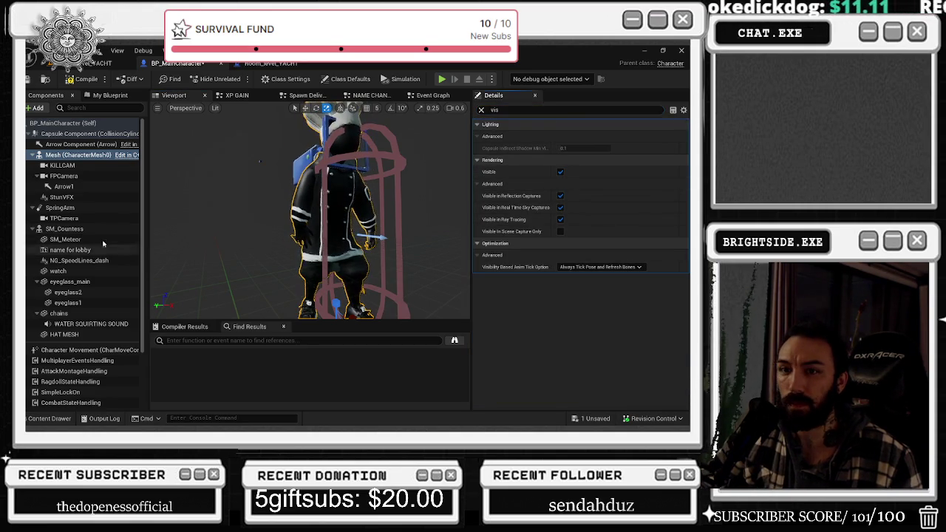
Toggle SM_Countess visibility and undo it, save the blueprint, and return to Blender.
left_click(64, 228)
left_click(560, 171)
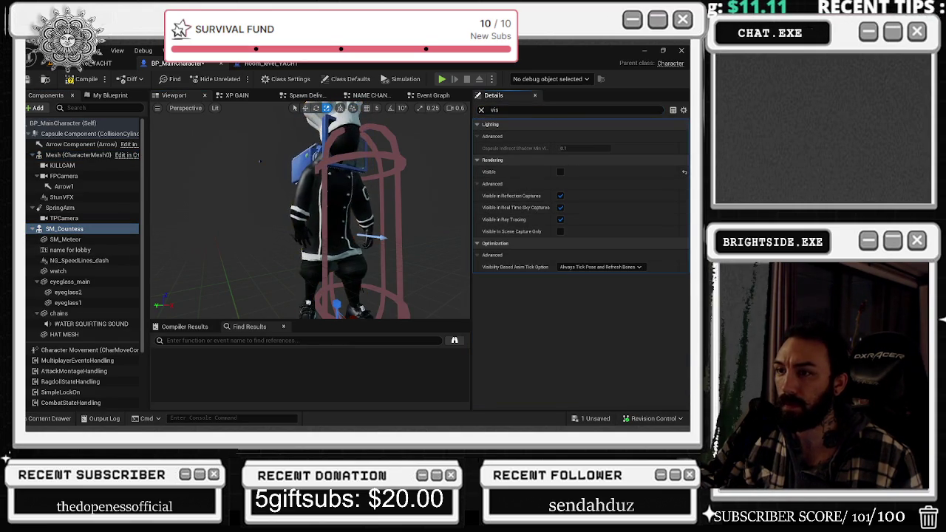
key("ctrl+z")
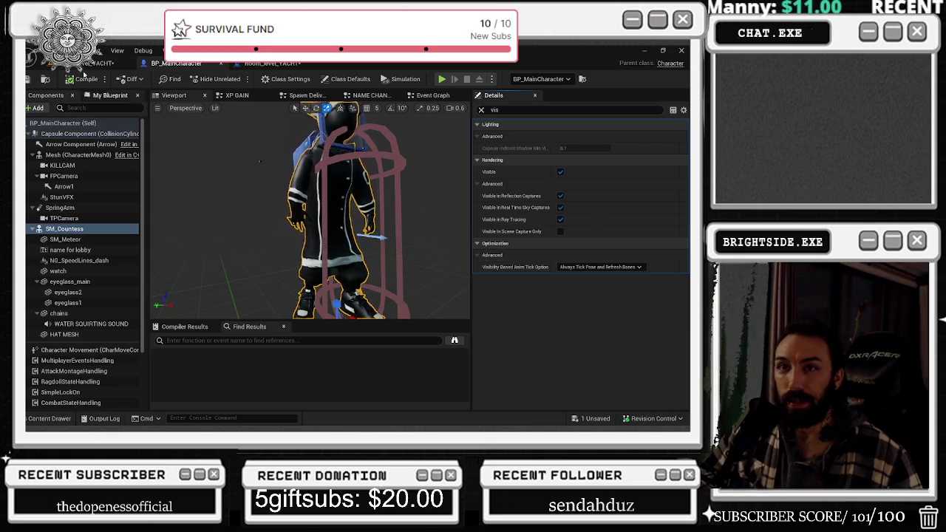
key("ctrl+s")
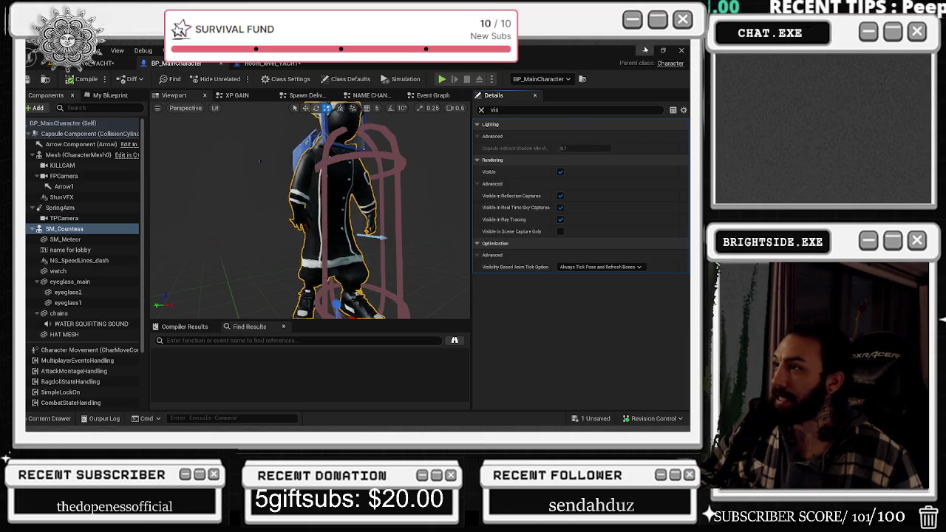
key("alt+Tab")
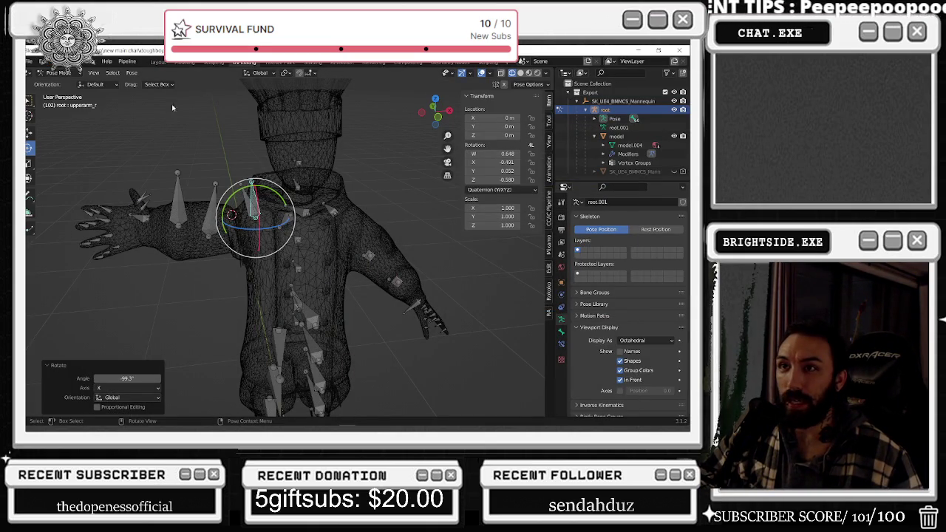
Glance at the Unreal preview, then in Blender inspect the hand and select the right ring finger bone.
key("alt+Tab")
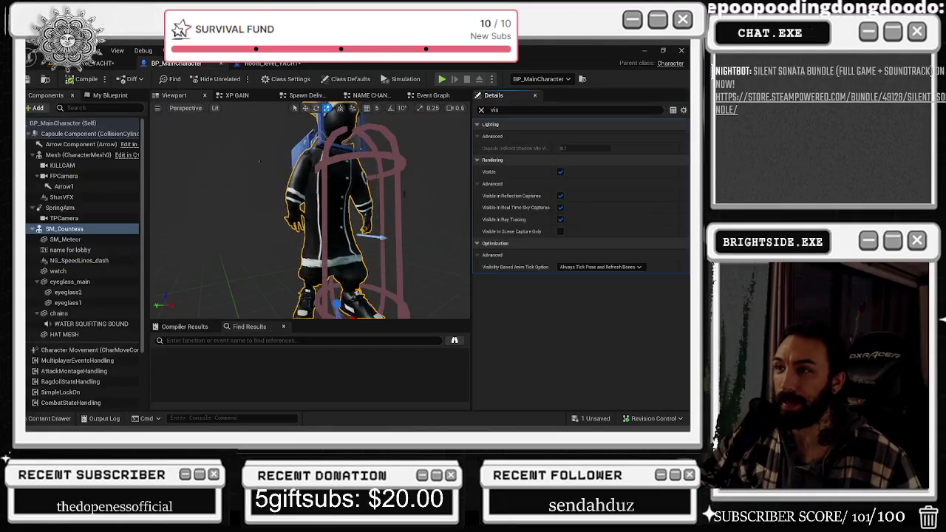
left_click_drag(259, 161, 289, 171)
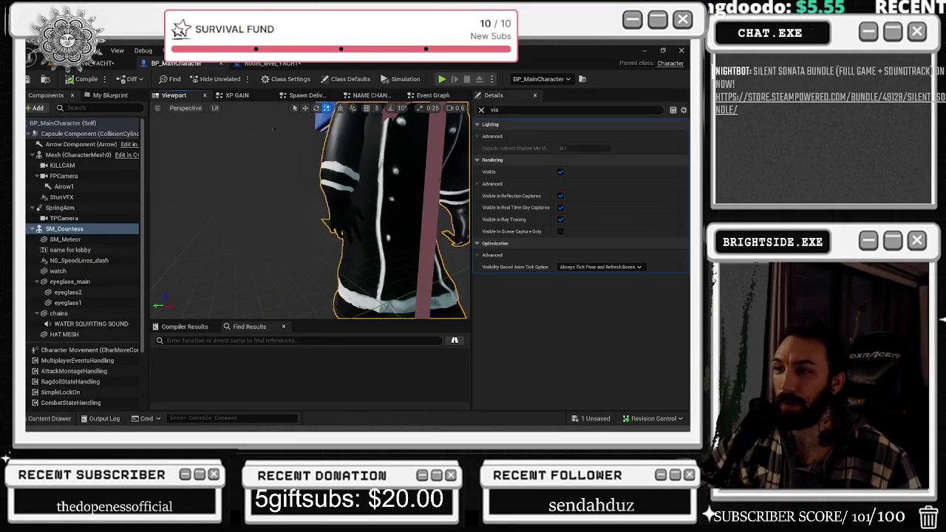
key("alt+Tab")
left_click(261, 144)
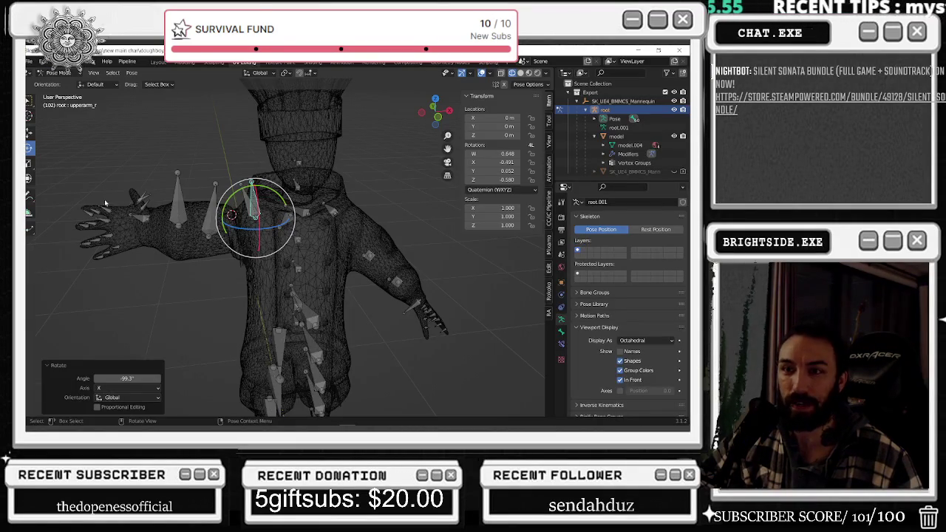
right_click(123, 171)
middle_click_drag(153, 108, 336, 112)
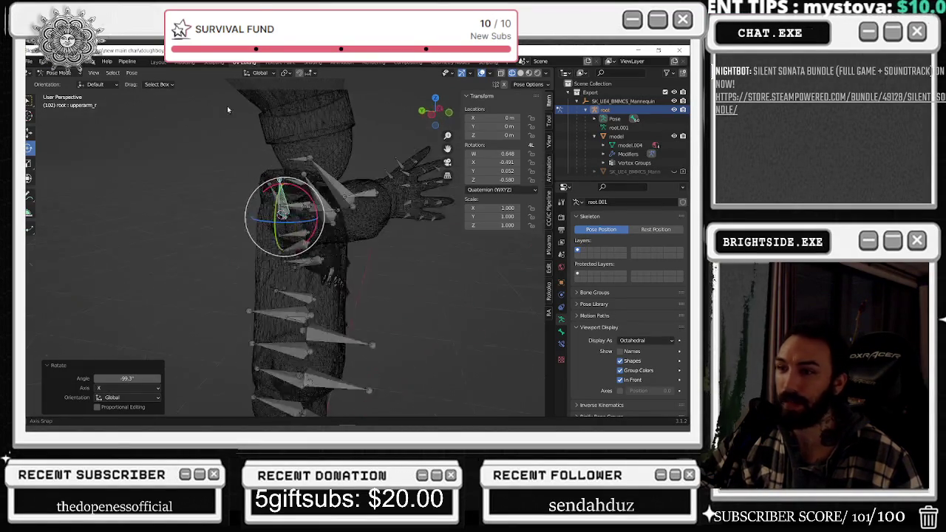
scroll(336, 112, "up", 5)
scroll(359, 207, "up", 5)
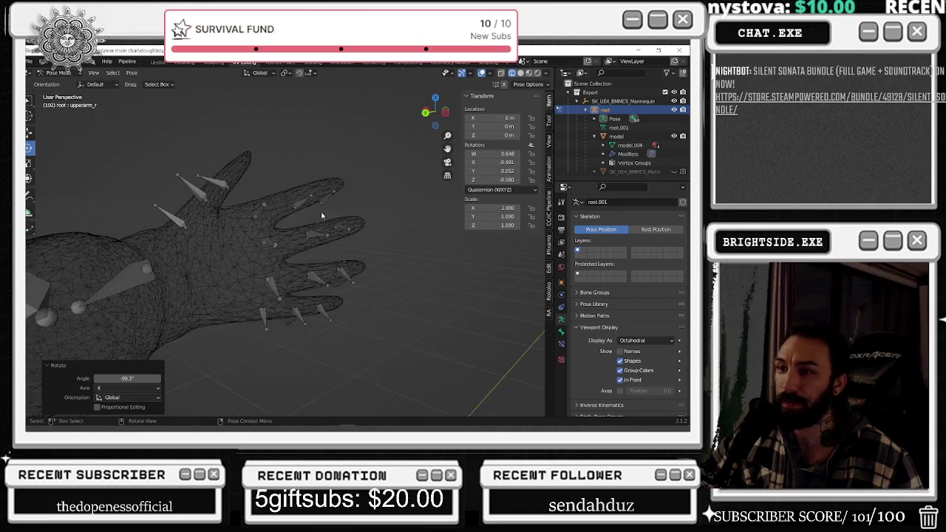
mouse_move(359, 207)
middle_mouse_down()
mouse_move(354, 277)
mouse_move(212, 268)
middle_mouse_up()
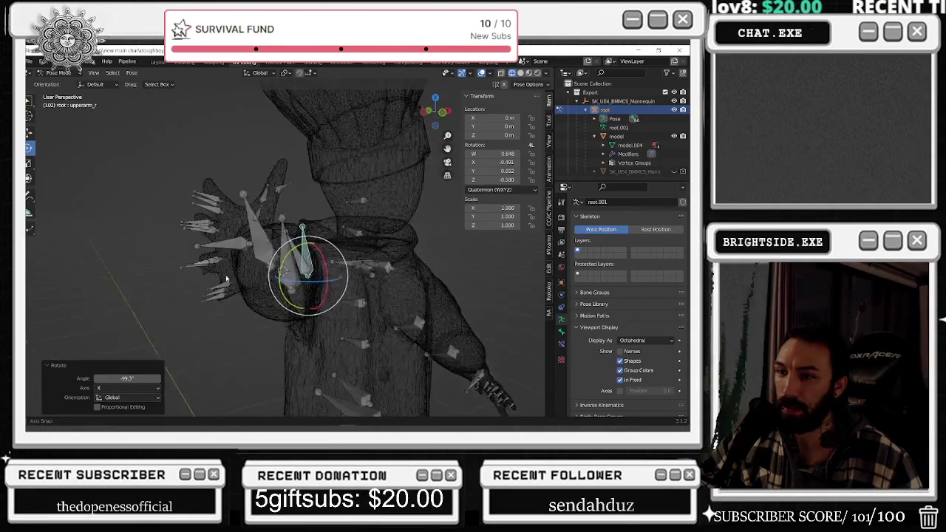
left_click(211, 268)
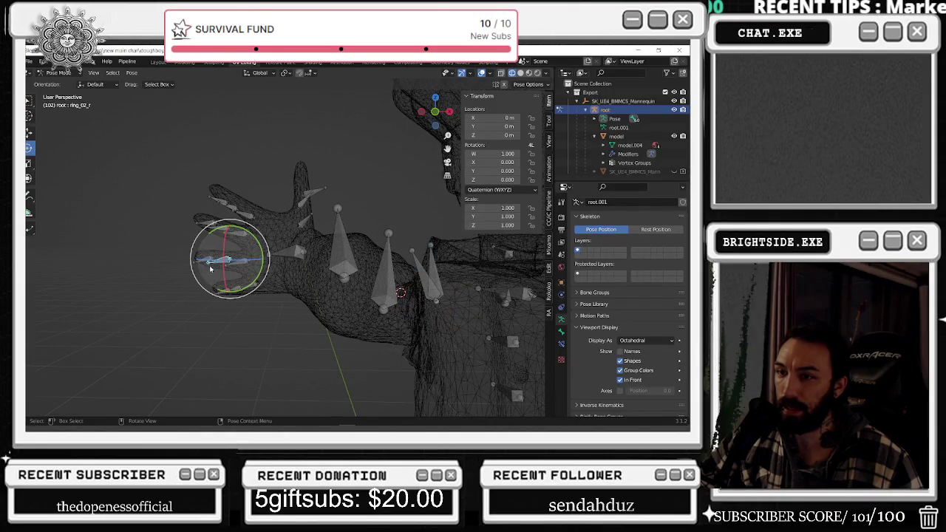
middle_click_drag(218, 274, 170, 277)
key("shift+z")
key("shift+z")
In Object Mode select the body mesh, pick calf_twist_01_l, and enter Weight Paint mode.
left_click(59, 72)
left_click(59, 89)
left_click(615, 136)
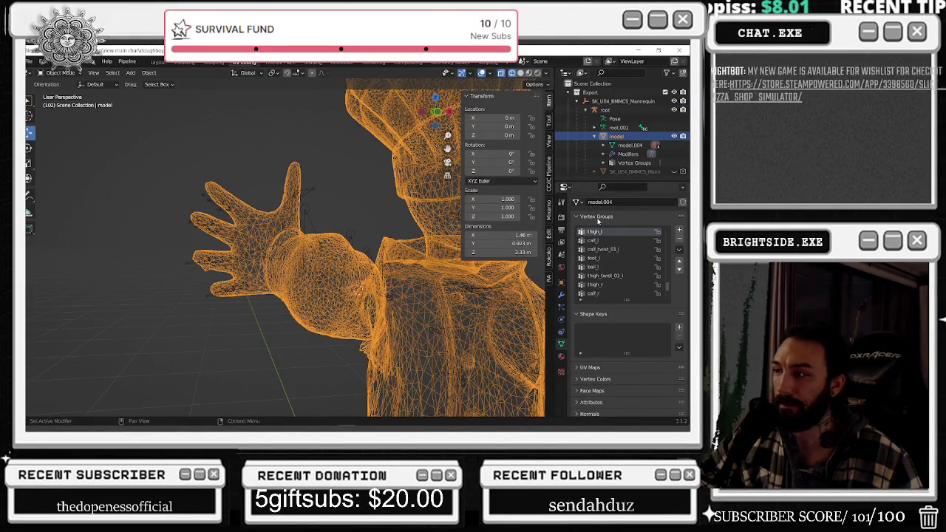
left_click(602, 249)
left_click(60, 73)
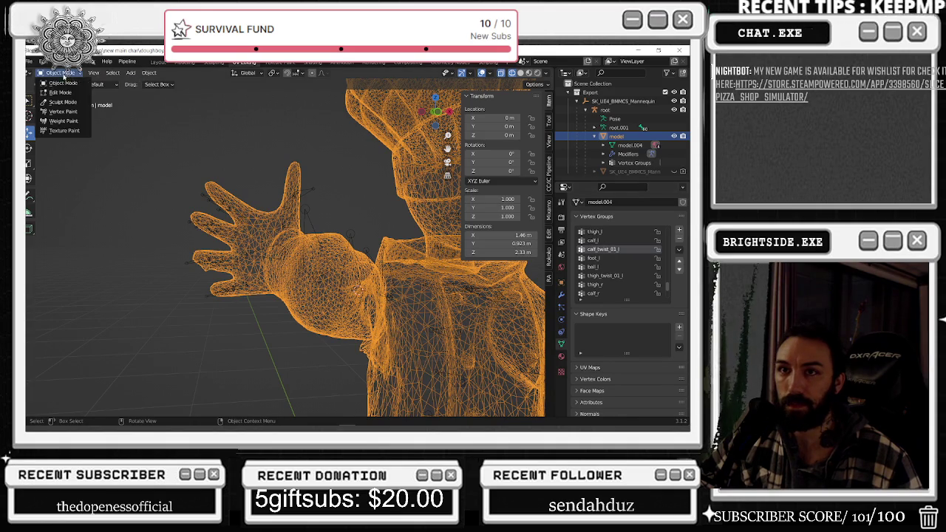
left_click(62, 121)
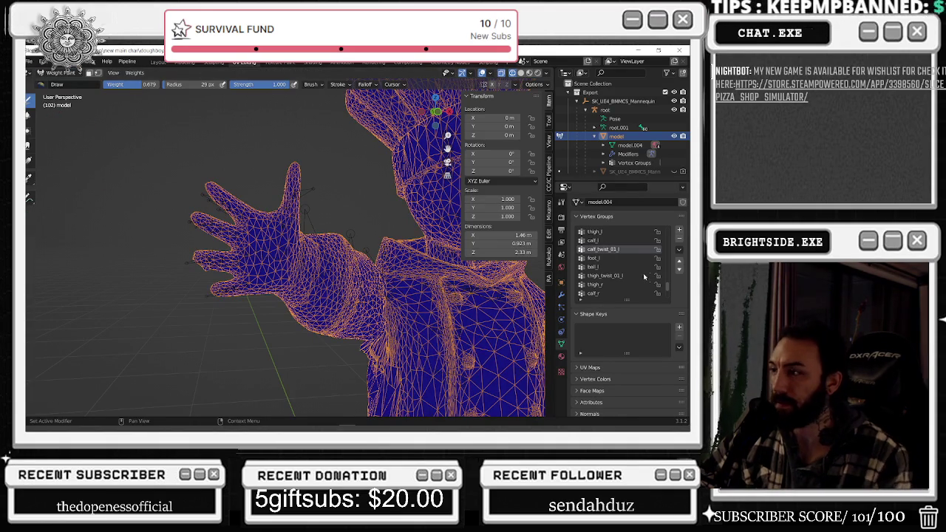
View the ball_l, thigh_twist_01_l and thigh_twist_01_r weight maps, framing the hand.
left_click(602, 267)
left_click(613, 275)
scroll(612, 272, "down", 5)
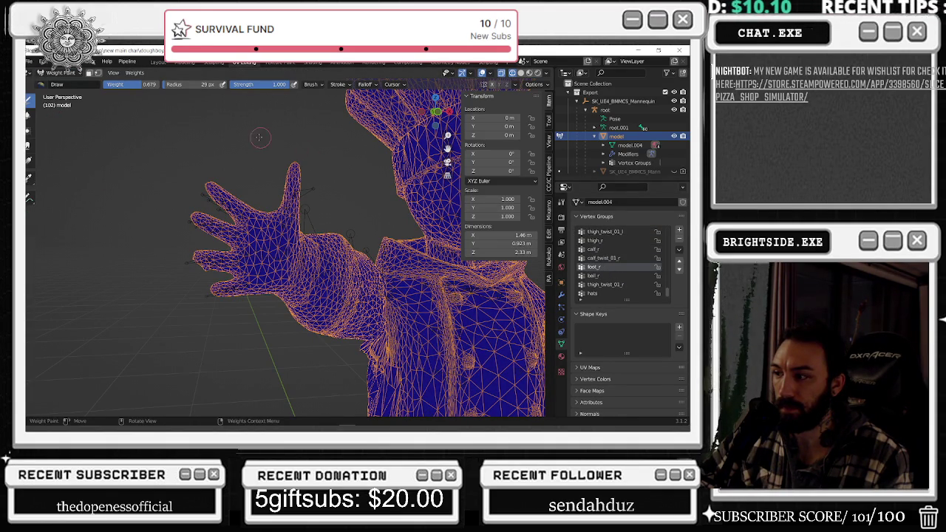
left_click(56, 73)
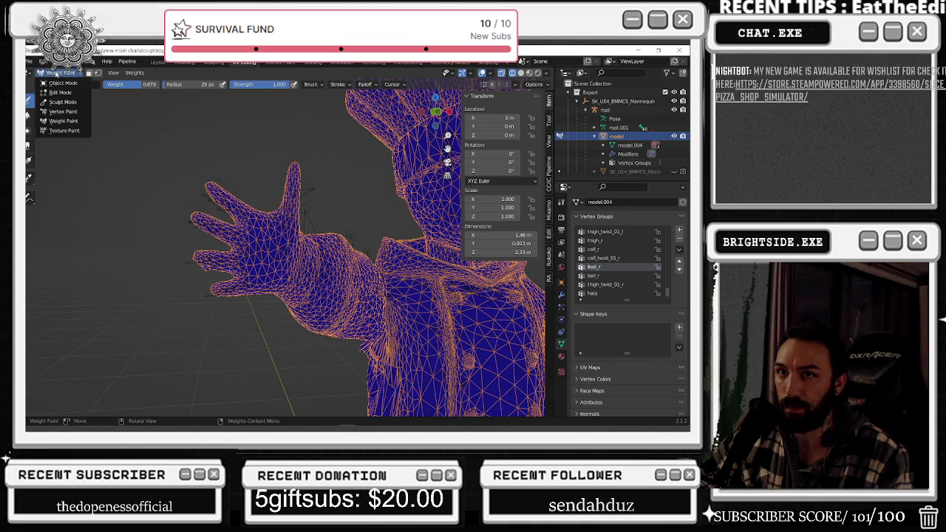
left_click(50, 75)
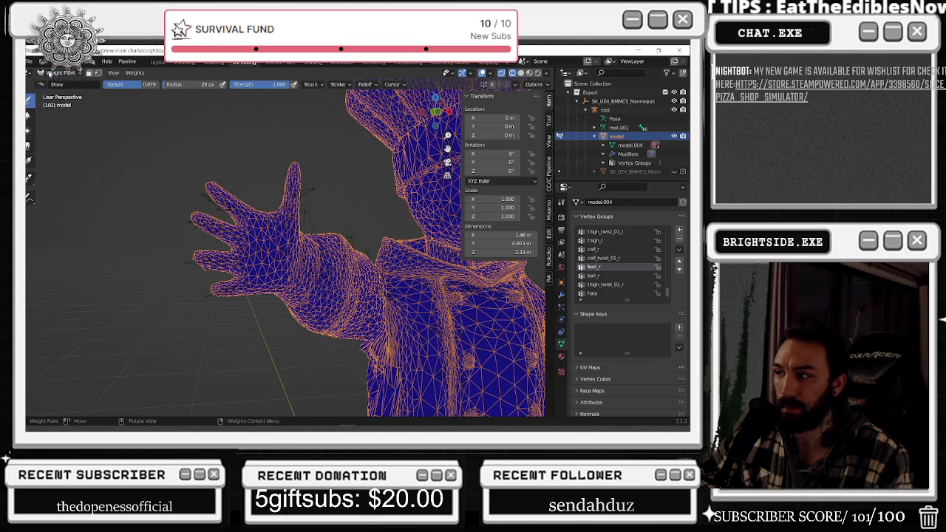
scroll(627, 274, "up", 3)
left_click(619, 277)
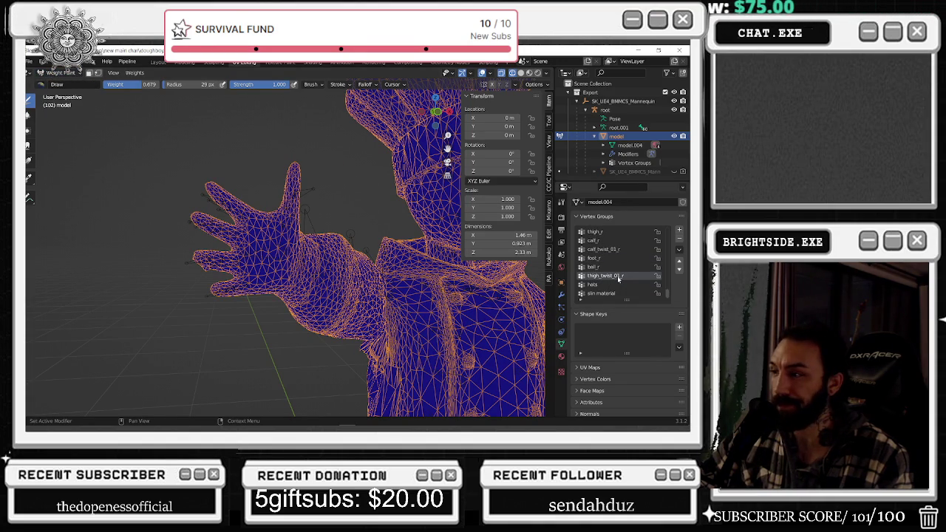
mouse_move(262, 147)
middle_mouse_down()
mouse_move(444, 222)
mouse_move(543, 232)
middle_mouse_up()
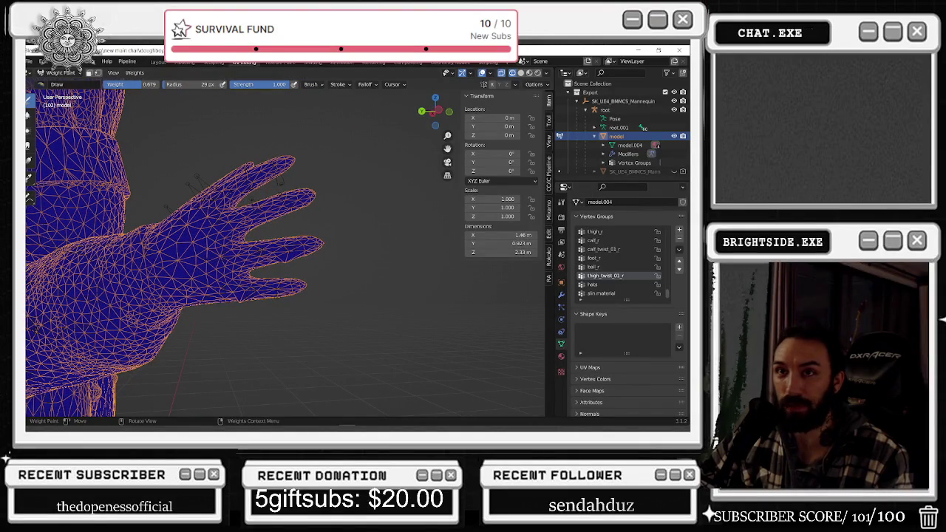
Switch the model through Object Mode and Edit Mode, then back to Weight Paint.
left_click(82, 77)
left_click(79, 86)
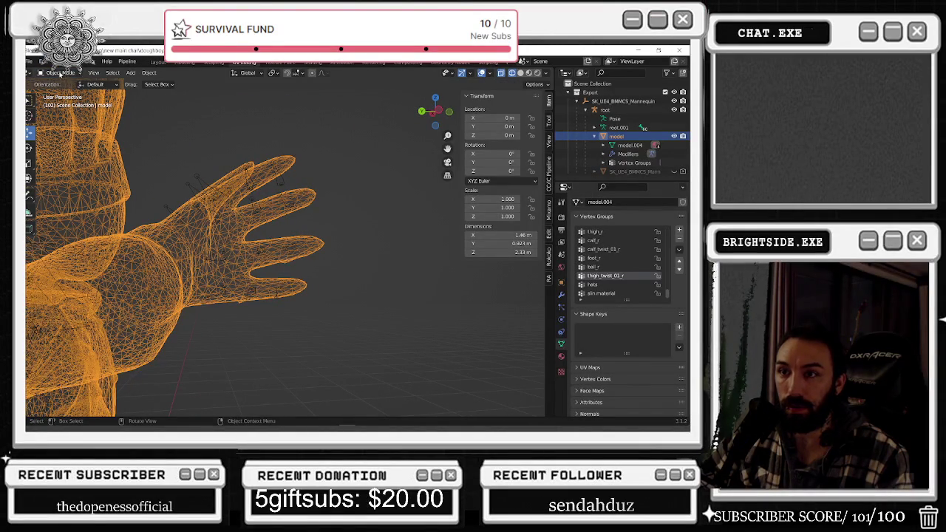
left_click(61, 73)
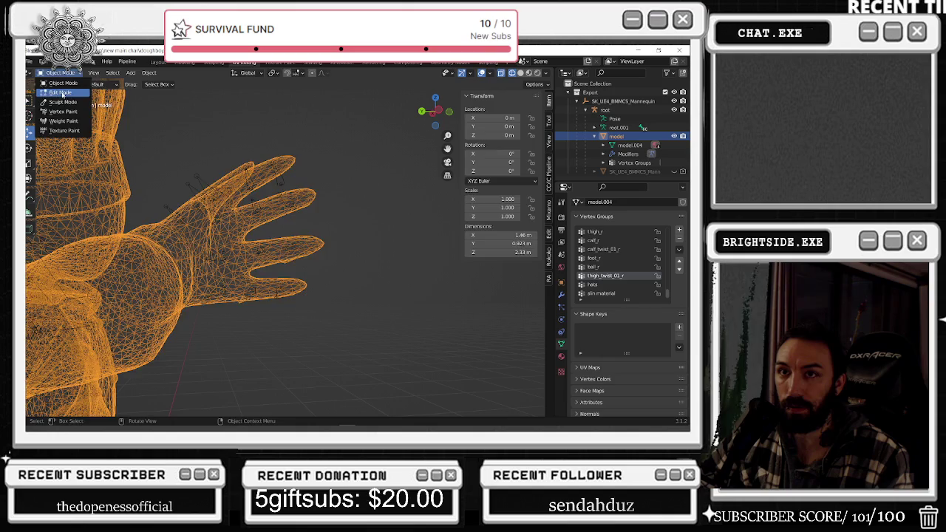
left_click(63, 92)
left_click(59, 73)
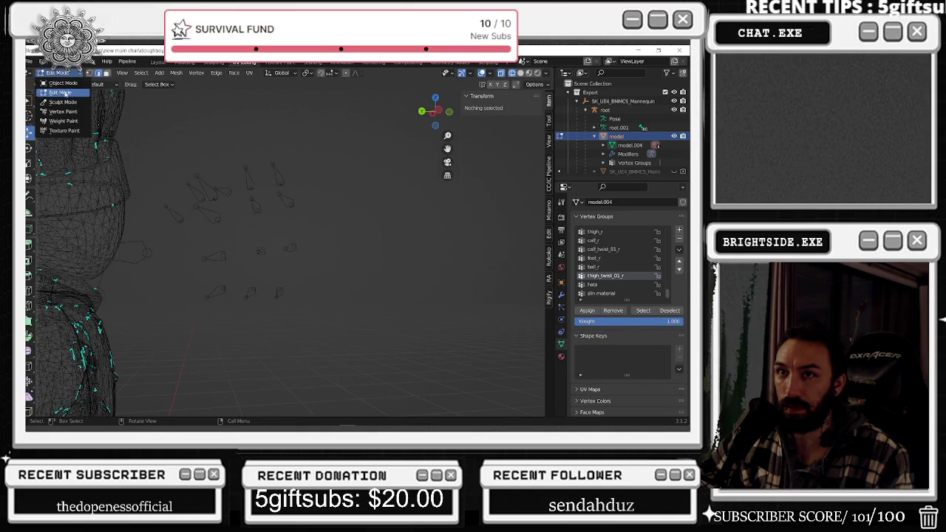
left_click(63, 121)
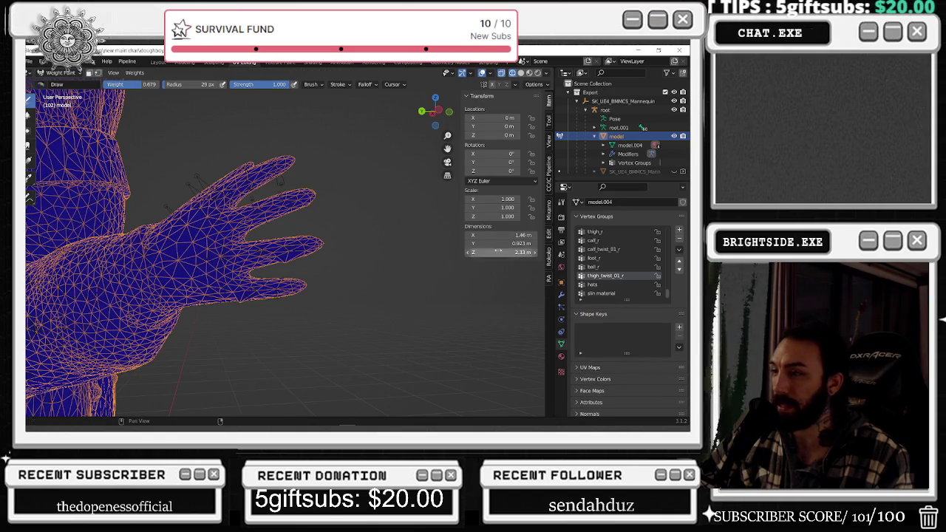
Step through the hats and thigh_twist_01_r groups up to lowerarm_twist_01_r.
left_click(600, 284)
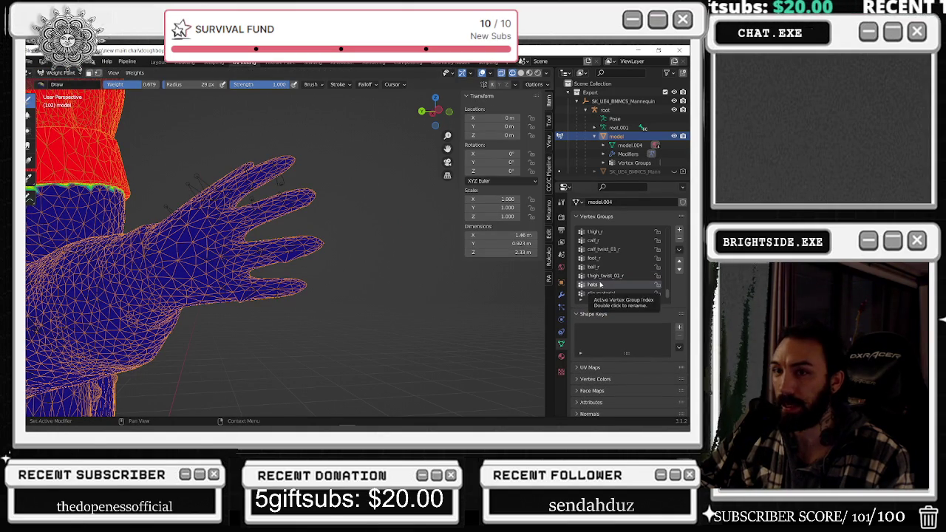
left_click(599, 279)
scroll(601, 268, "up", 1)
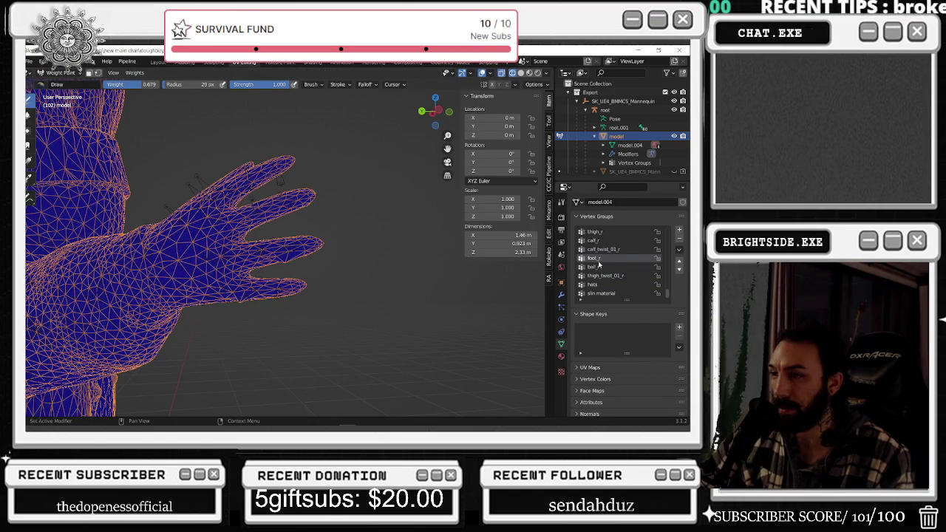
scroll(600, 266, "up", 2)
scroll(600, 263, "up", 1)
scroll(600, 262, "up", 1)
scroll(600, 260, "up", 2)
left_click(601, 240)
left_click(601, 231)
left_click(600, 240)
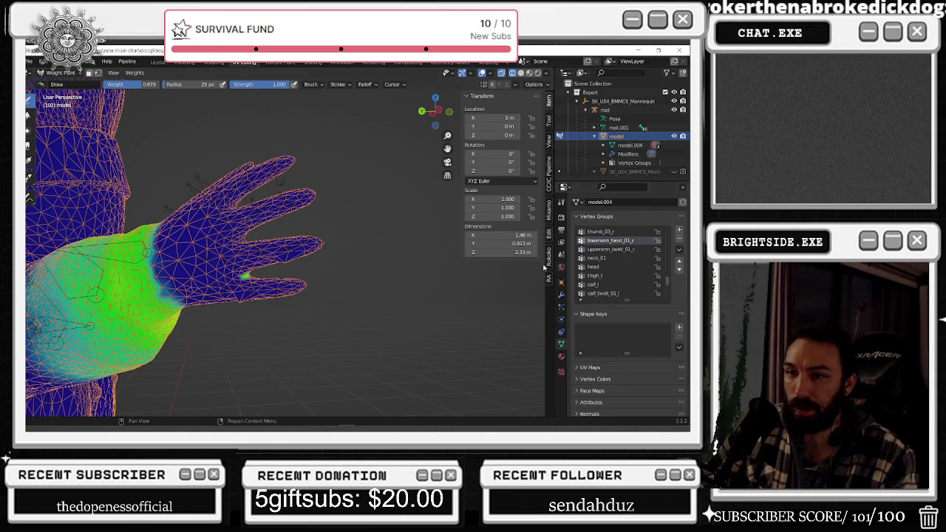
middle_click_drag(443, 325, 456, 329)
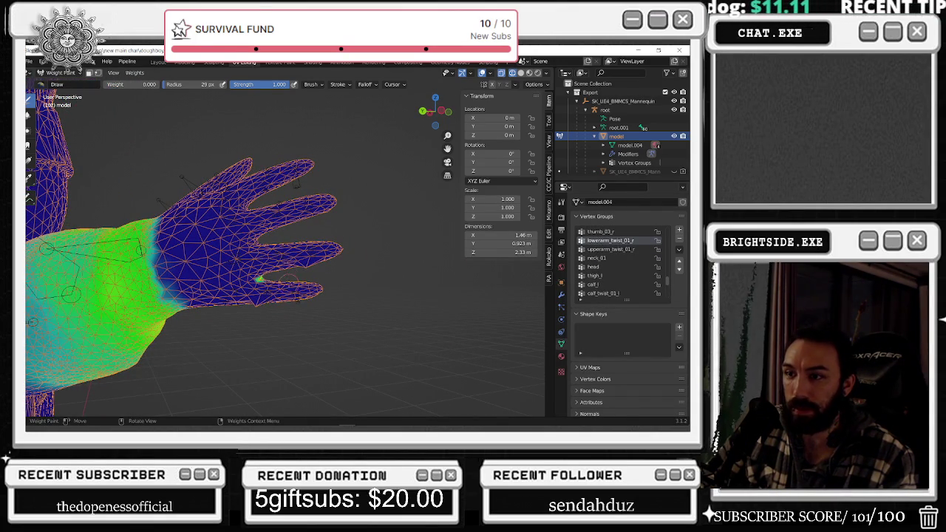
middle_click_drag(457, 330, 443, 325)
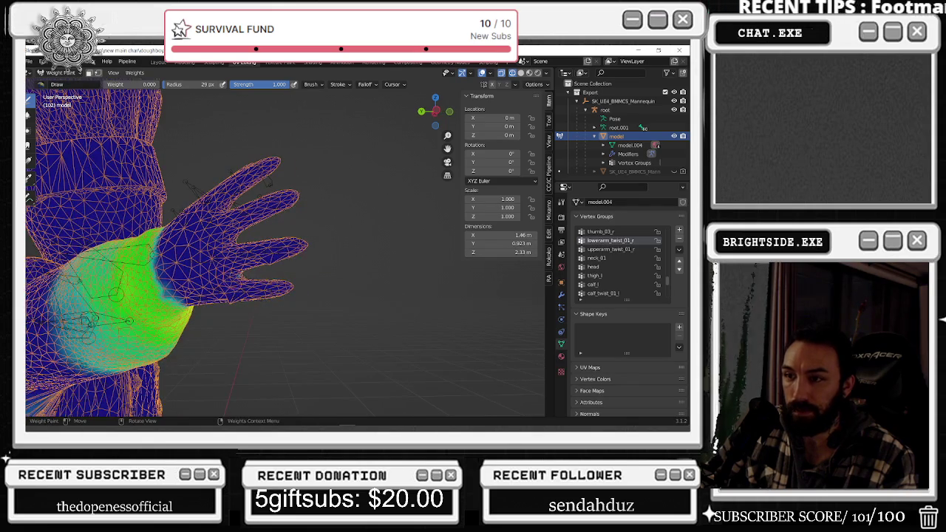
middle_click_drag(249, 274, 270, 281)
mouse_move(241, 249)
middle_mouse_down()
mouse_move(259, 277)
mouse_move(231, 235)
middle_mouse_up()
middle_click_drag(231, 289, 229, 237)
middle_click_drag(220, 274, 255, 298)
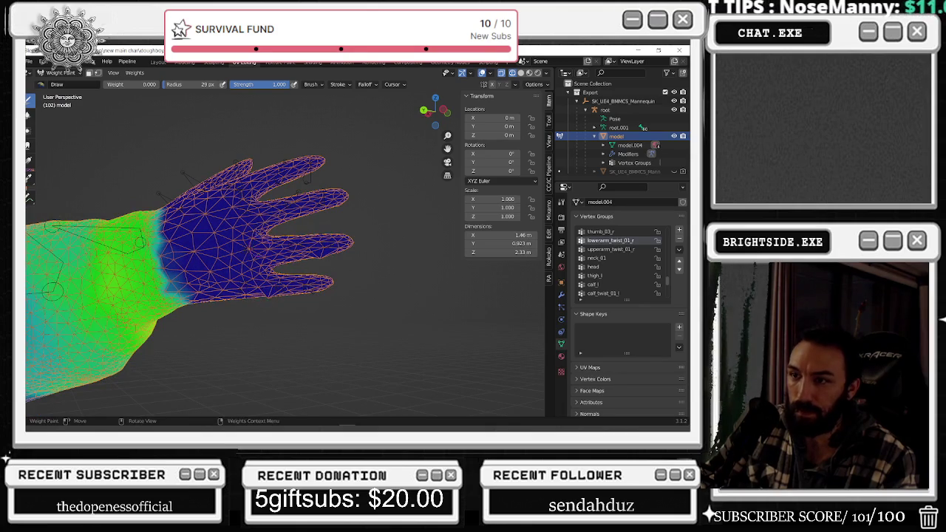
Show upperarm_twist_01_r's weights and scroll through the right-hand finger groups.
left_click(607, 249)
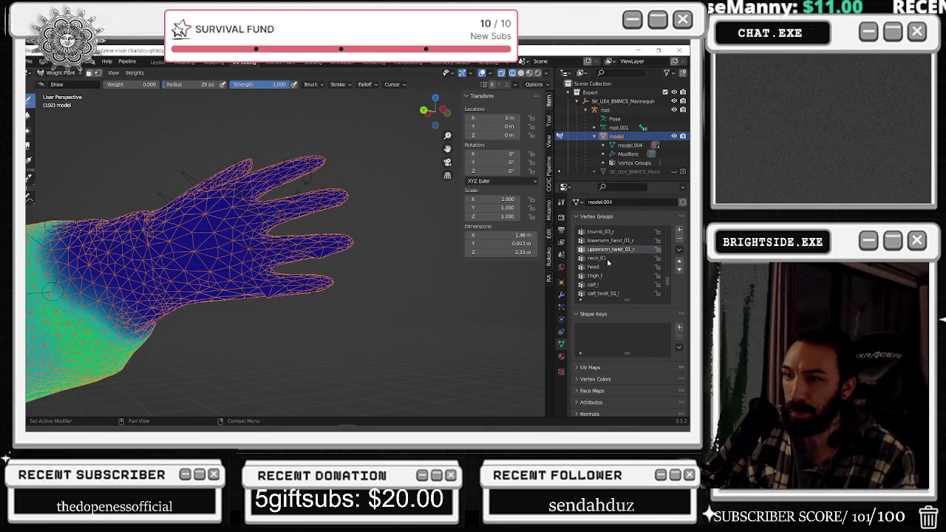
scroll(607, 262, "down", 2, "ctrl")
scroll(607, 262, "up", 2, "ctrl")
scroll(606, 261, "up", 2, "ctrl")
scroll(607, 259, "up", 1, "ctrl")
scroll(607, 258, "up", 2, "ctrl")
scroll(606, 258, "up", 1, "ctrl")
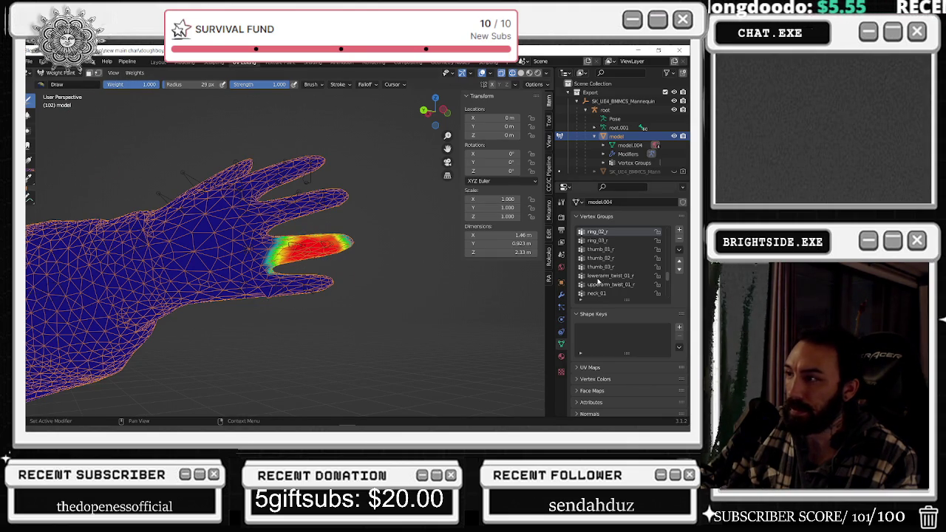
scroll(605, 232, "down", 1, "ctrl")
scroll(603, 236, "up", 1, "ctrl")
scroll(599, 240, "up", 1, "ctrl")
scroll(597, 242, "up", 1, "ctrl")
scroll(597, 242, "up", 1, "ctrl")
scroll(597, 241, "up", 1, "ctrl")
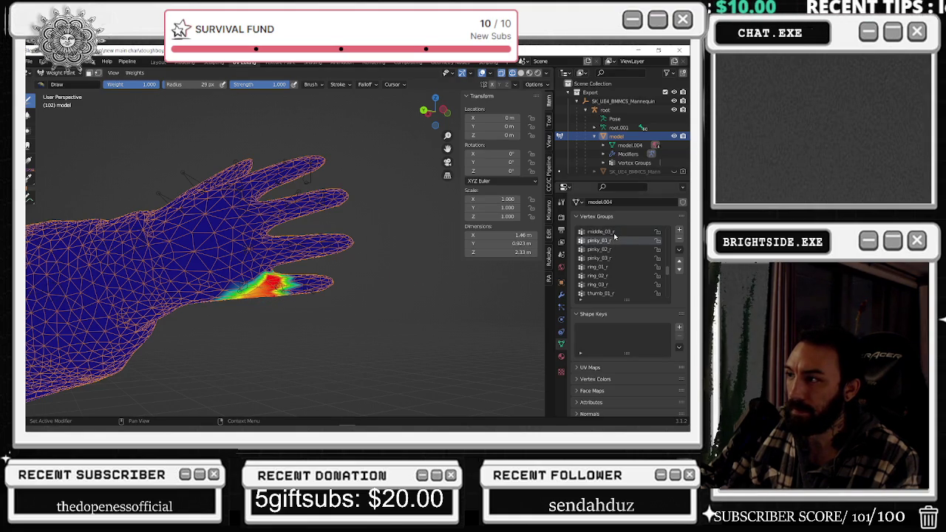
scroll(613, 233, "up", 1, "ctrl")
scroll(613, 233, "up", 1, "ctrl")
scroll(612, 233, "up", 2, "ctrl")
scroll(612, 233, "up", 3, "ctrl")
scroll(612, 232, "up", 2, "ctrl")
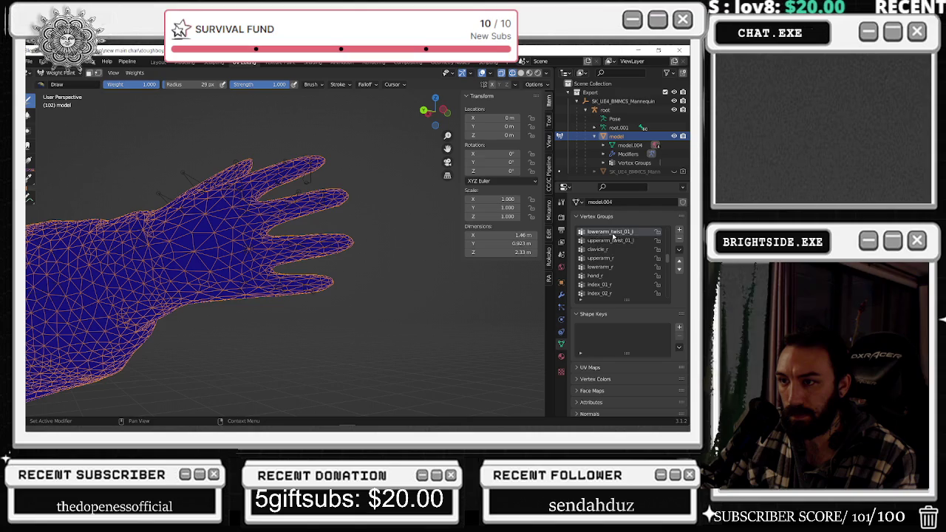
Show pinky_02_l's weights and scroll through the left pinky groups.
left_click(609, 240)
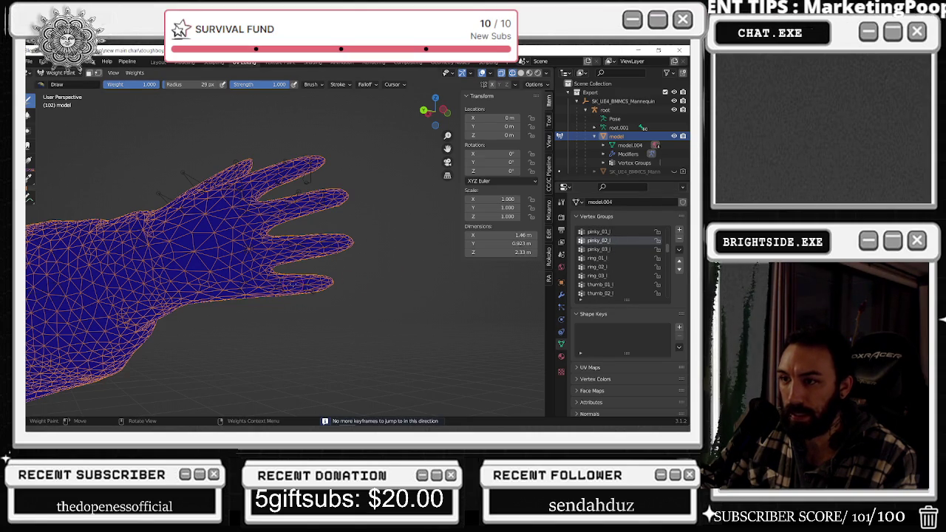
scroll(615, 247, "down", 2, "ctrl")
scroll(615, 246, "down", 1, "ctrl")
scroll(614, 246, "up", 1, "ctrl")
scroll(615, 247, "up", 3, "ctrl")
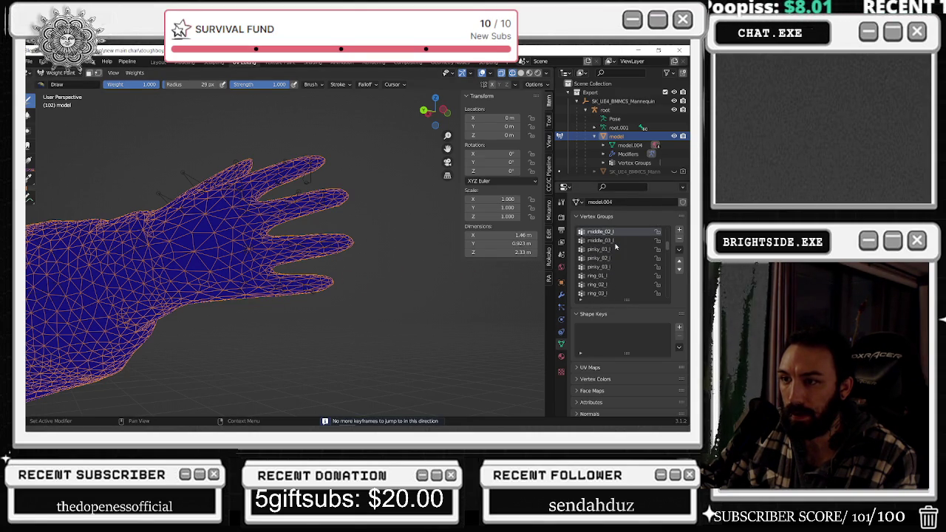
scroll(615, 247, "down", 3, "ctrl")
scroll(615, 246, "down", 3, "ctrl")
scroll(615, 247, "down", 1, "ctrl")
scroll(615, 246, "down", 1, "ctrl")
scroll(615, 247, "up", 3, "ctrl")
scroll(615, 247, "up", 1, "ctrl")
scroll(615, 246, "down", 1, "ctrl")
scroll(614, 247, "down", 2, "ctrl")
scroll(615, 247, "down", 2, "ctrl")
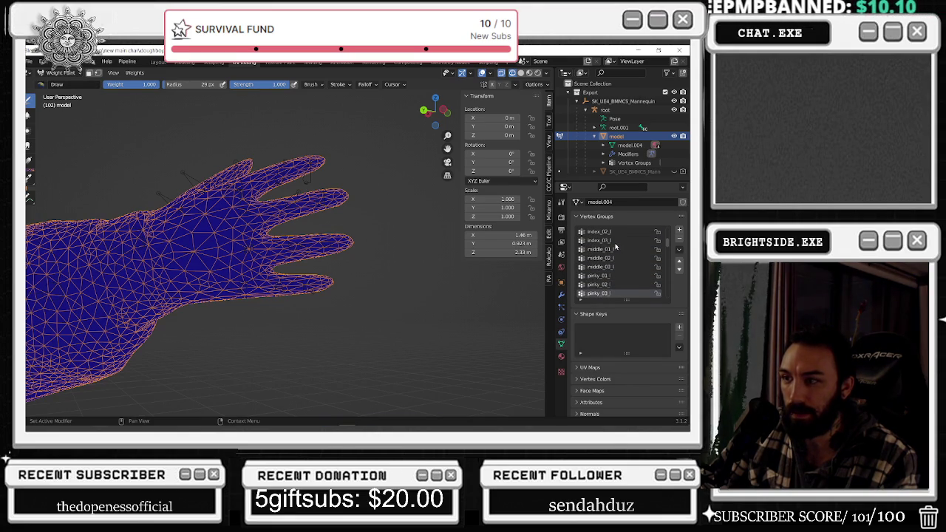
scroll(611, 261, "down", 1)
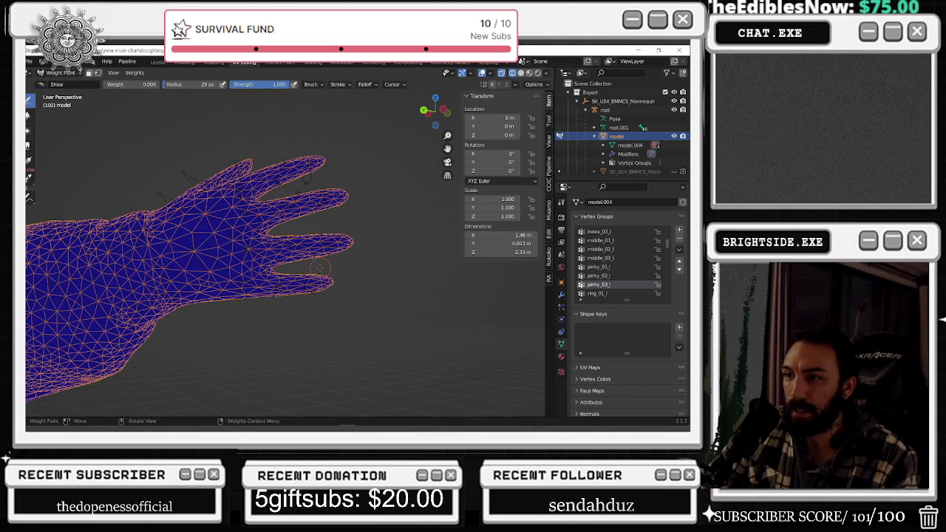
Hide the wireframe overlay on the hand and return the bones to faint outlines.
middle_click_drag(311, 293, 371, 276)
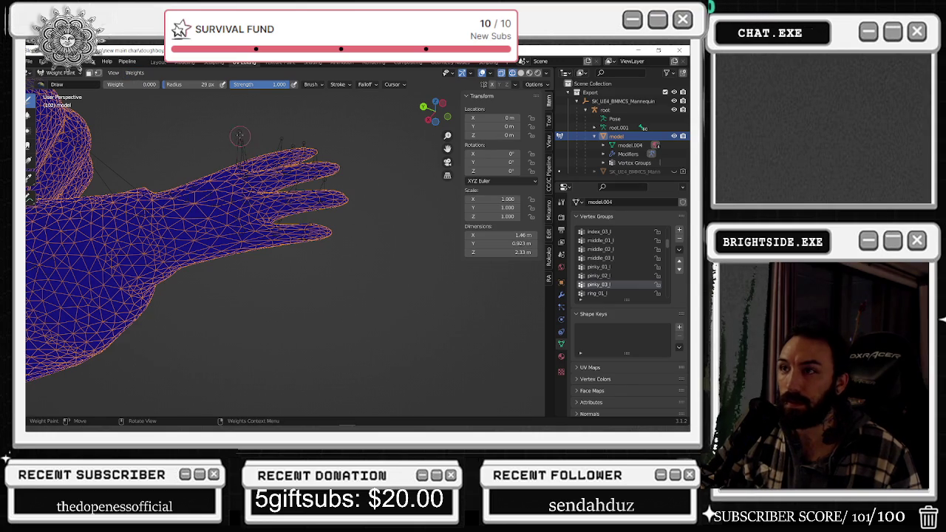
left_click(520, 73)
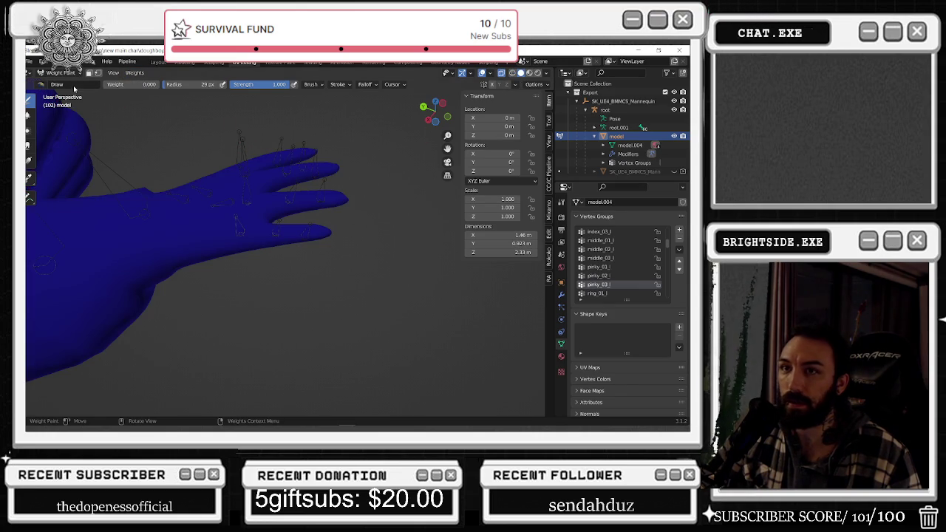
middle_click_drag(248, 144, 370, 144)
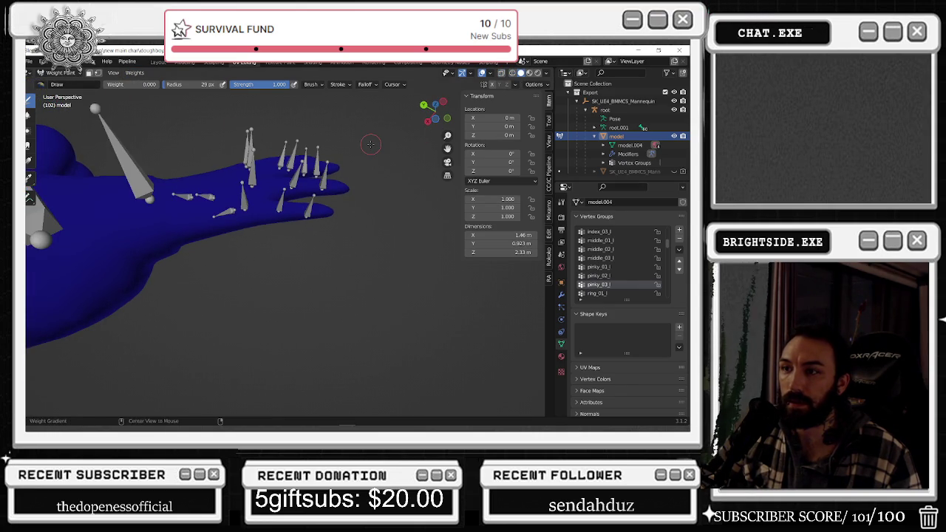
key("alt+z")
left_click(66, 83)
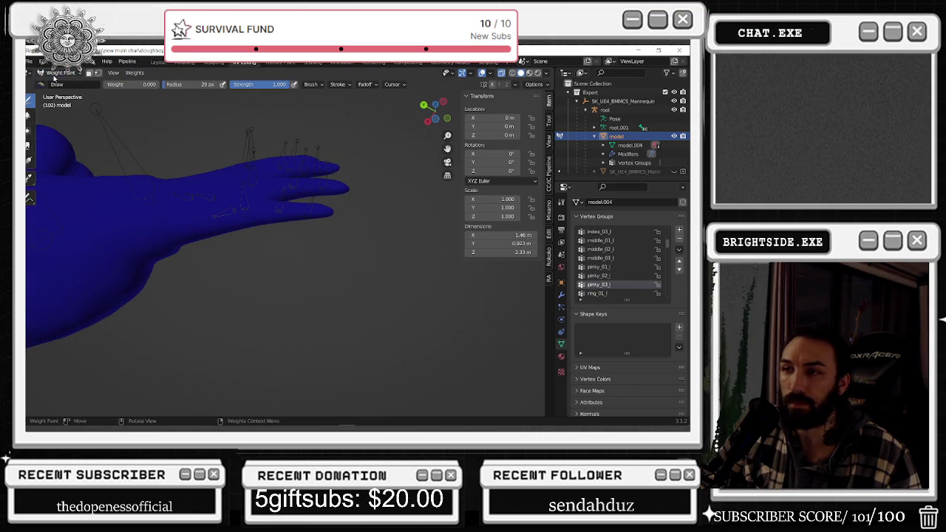
scroll(624, 273, "down", 2)
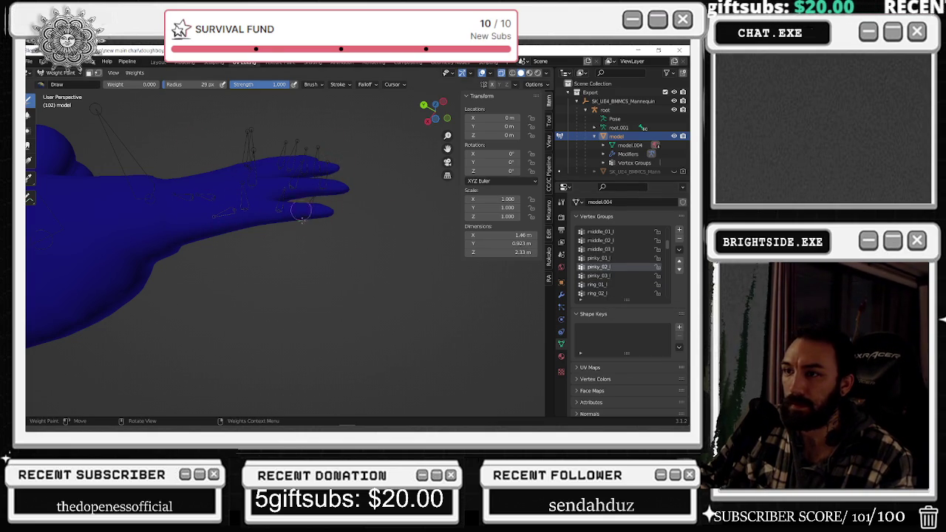
Check the pinky_01_l, middle_03_l, middle_02_l and middle_01_l weight maps.
left_click(325, 207, "ctrl")
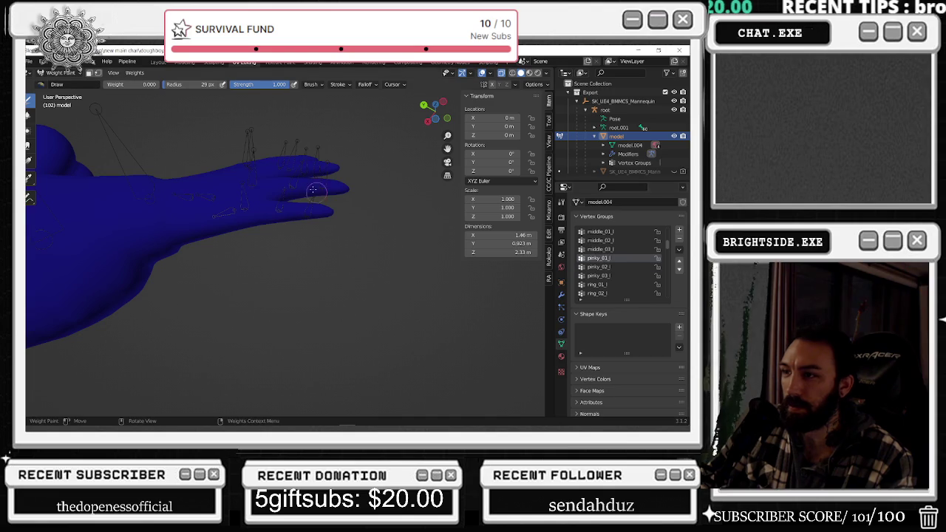
left_click(614, 250)
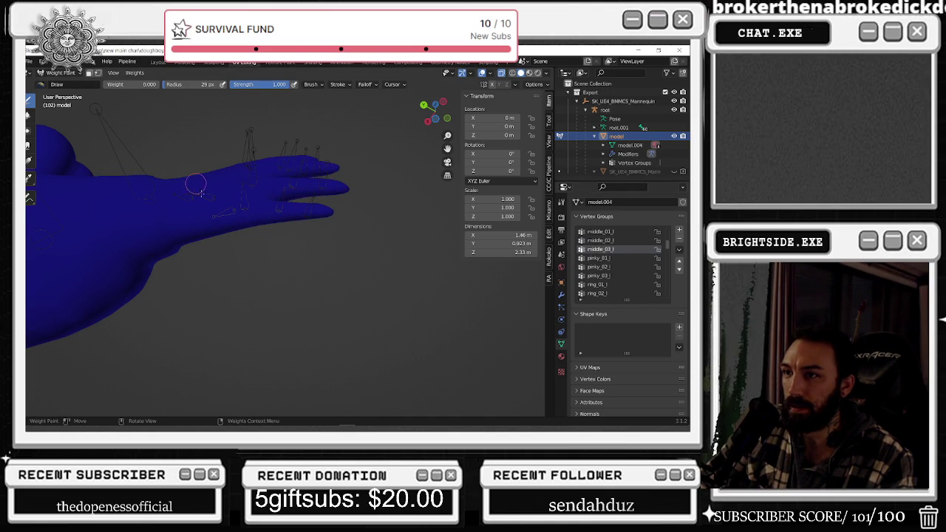
left_click(597, 240)
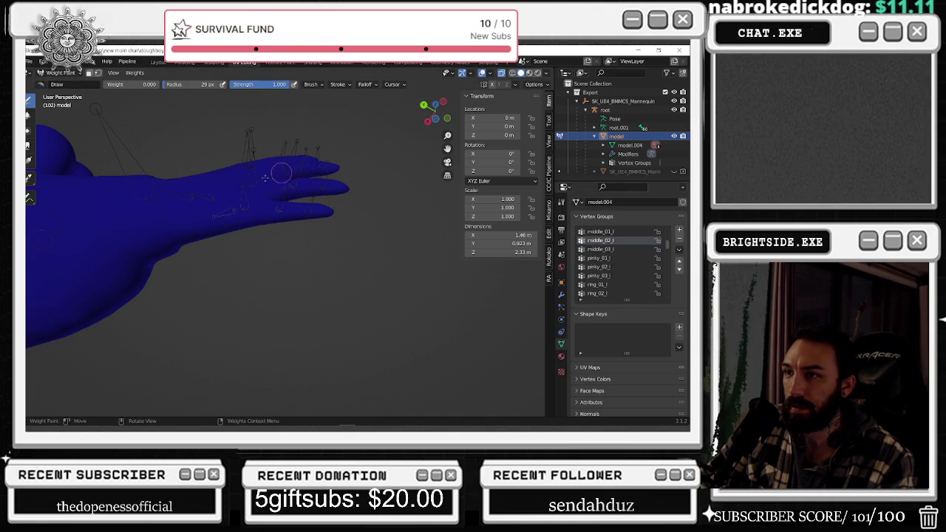
left_click(635, 231)
Switch the chef model into Edit Mode and zoom out to the whole character.
left_click(59, 73)
left_click(59, 94)
mouse_move(185, 244)
middle_mouse_down()
mouse_move(238, 283)
mouse_move(266, 269)
middle_mouse_up()
scroll(275, 264, "up", 3)
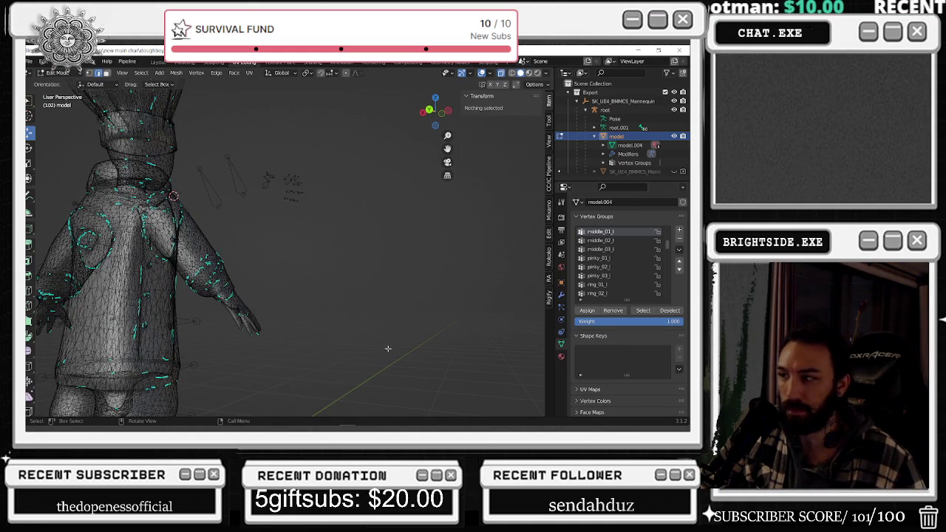
Switch from Blender to the Edge window playing 'BABY J B2B TYE TURNER | SYBER: 008'.
scroll(612, 240, "up", 3)
scroll(611, 240, "down", 5)
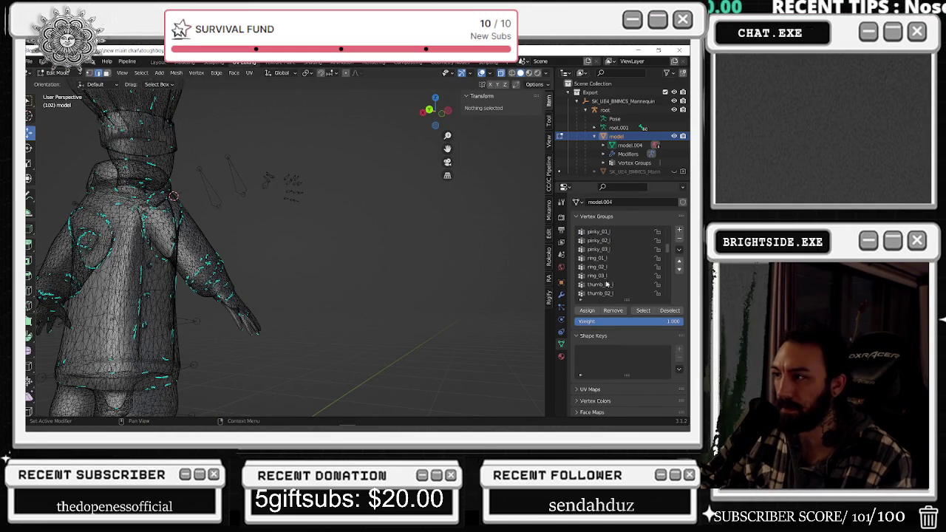
key("alt+Tab")
left_click(372, 243)
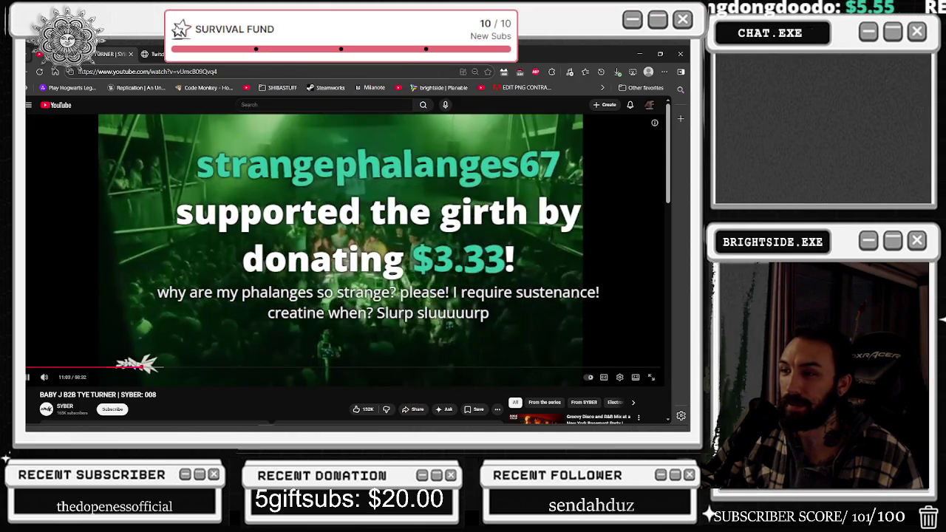
Jump the YouTube concert video to 20:28, then switch to the TTS Labs tip list.
scroll(434, 206, "down", 1)
scroll(434, 207, "up", 1)
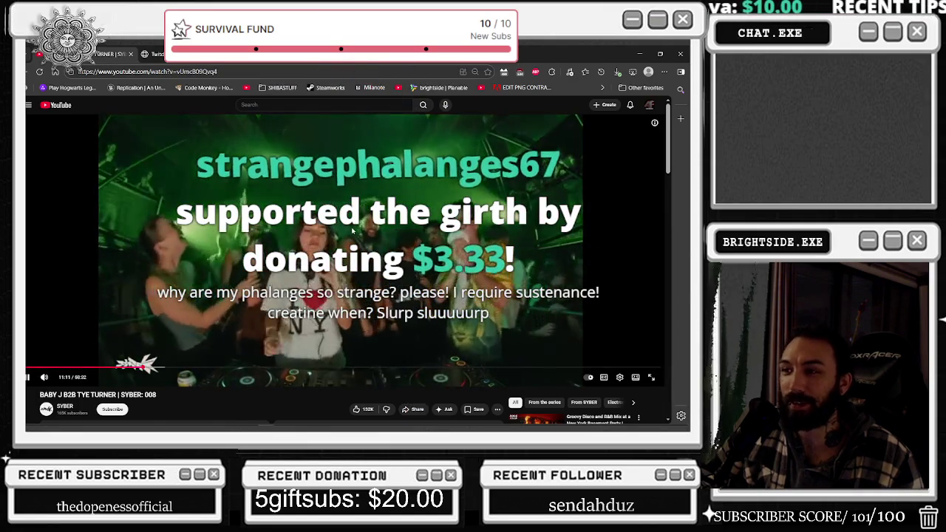
scroll(353, 232, "down", 3)
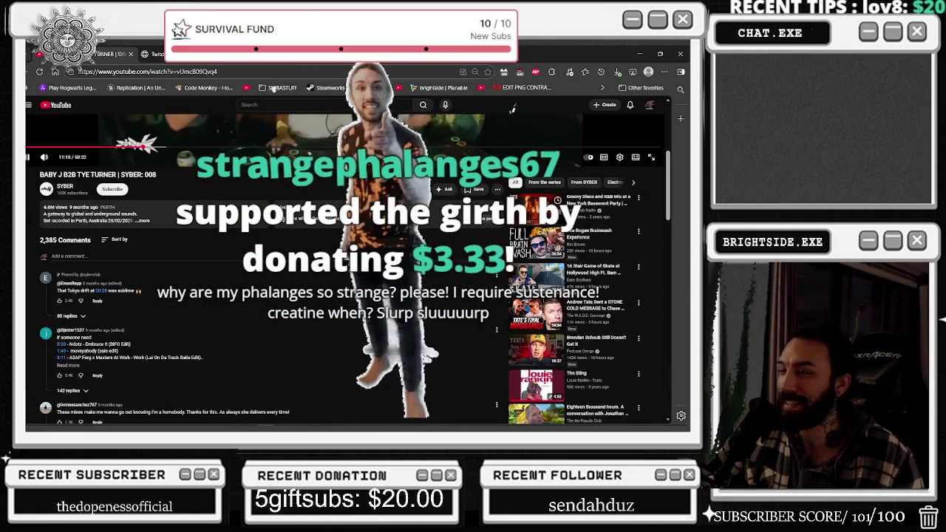
left_click(99, 291)
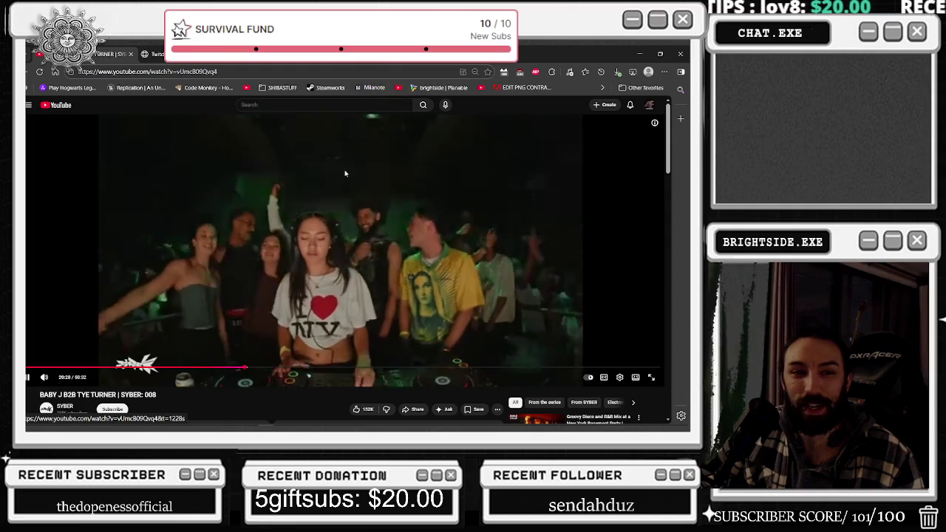
key("alt+Tab")
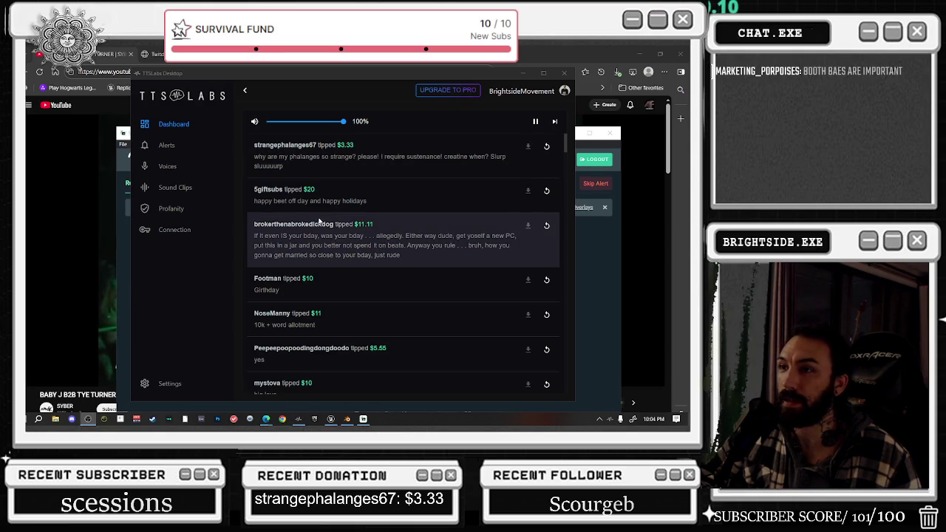
Close the Streamlabs panel, minimise Edge, and orbit Blender's chef model toward its front.
left_click(579, 156)
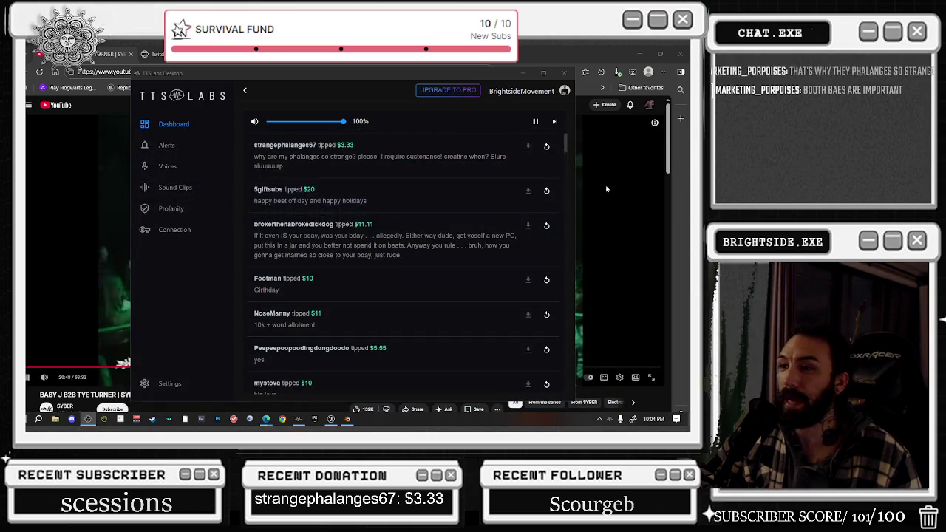
left_click(626, 183)
left_click(639, 53)
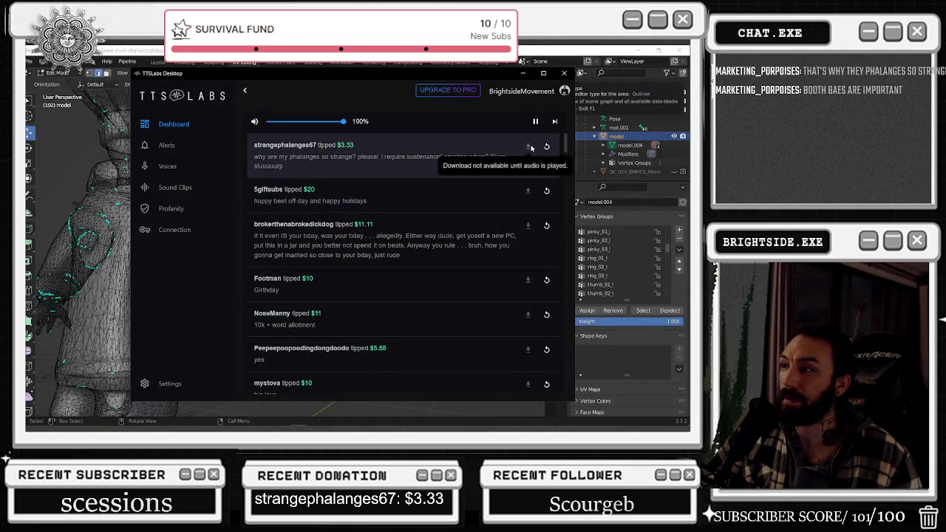
left_click(546, 146)
key("alt+Tab")
middle_click_drag(277, 184, 161, 203)
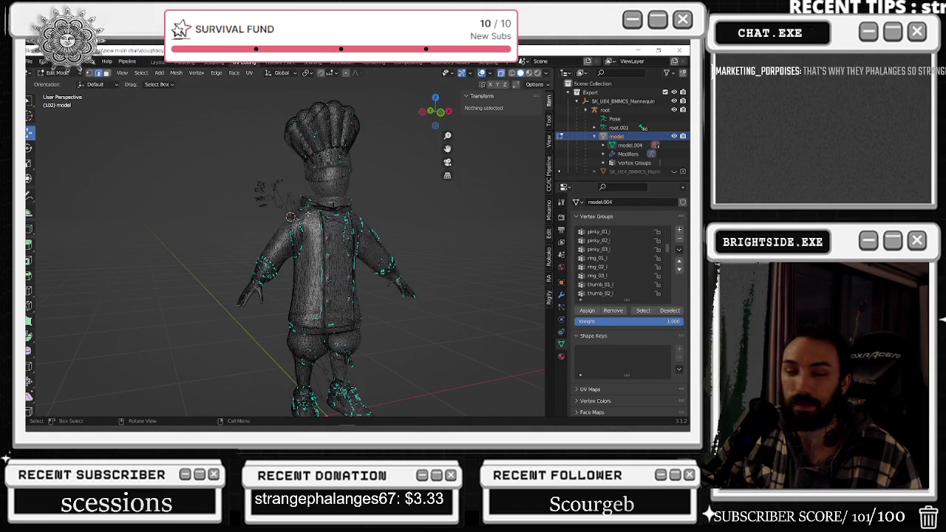
Replay the latest tip's spoken message in TTS Labs, then return to the chef model in Blender.
key("alt+Tab")
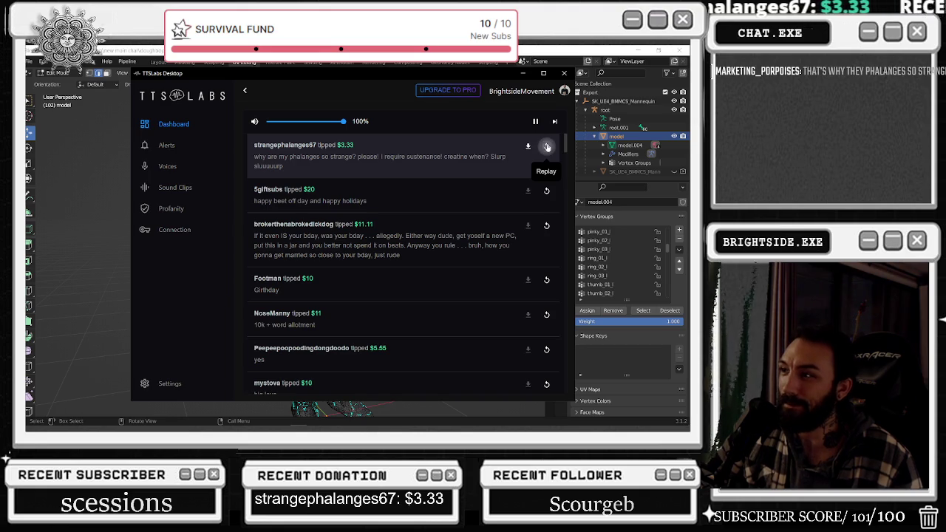
left_click(547, 147)
key("alt+Tab")
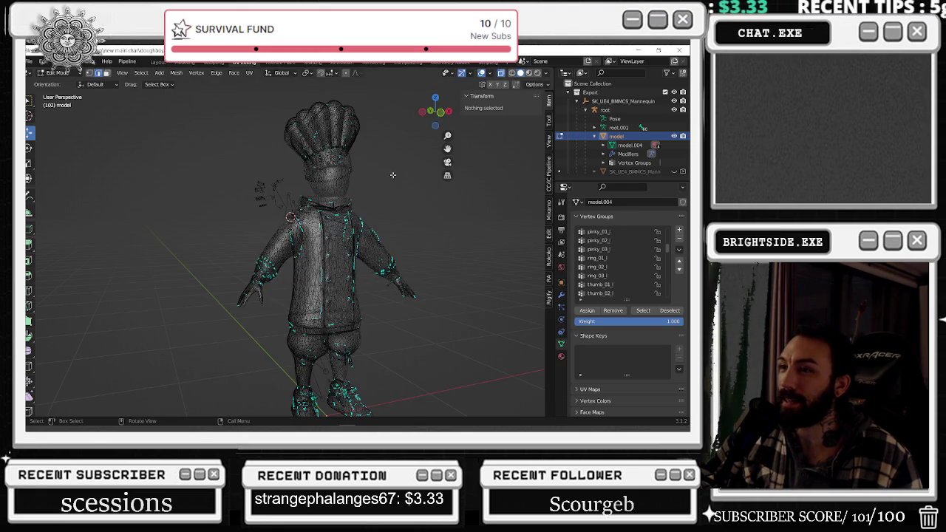
mouse_move(281, 221)
middle_mouse_down()
mouse_move(317, 223)
mouse_move(296, 237)
middle_mouse_up()
Zoom to the chef's left arm and check which vertices the hand_l group covers.
scroll(281, 334, "up", 5)
middle_click_drag(281, 334, 444, 302)
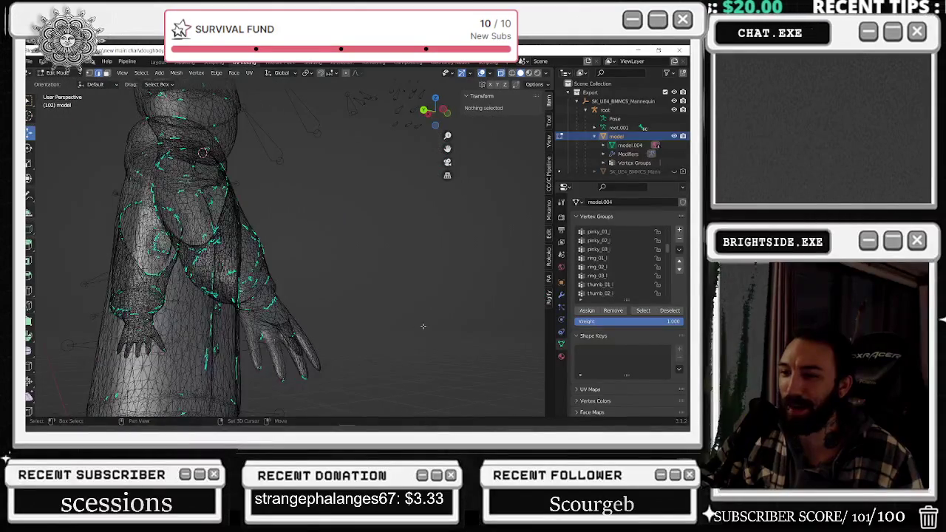
scroll(650, 284, "up", 4)
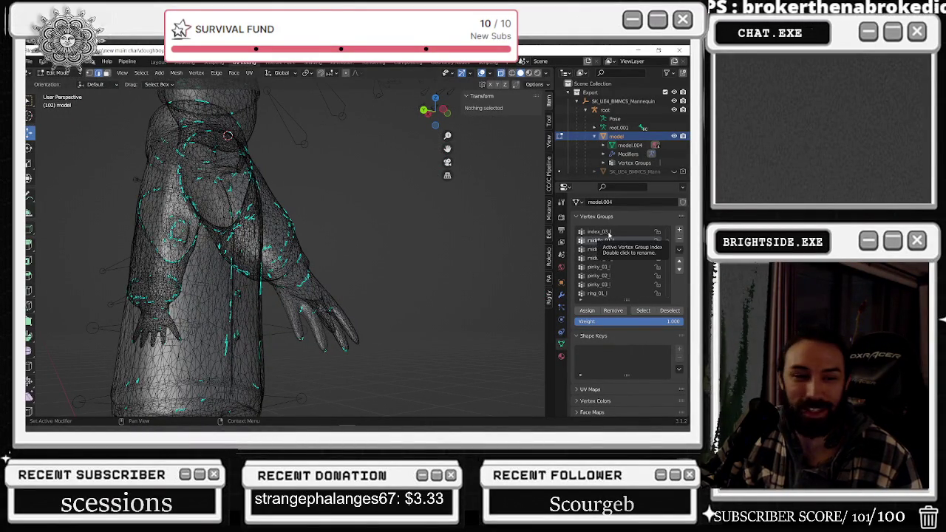
scroll(611, 240, "down", 1, "ctrl")
scroll(613, 247, "down", 1, "ctrl")
scroll(615, 255, "up", 3, "ctrl")
scroll(621, 274, "up", 7)
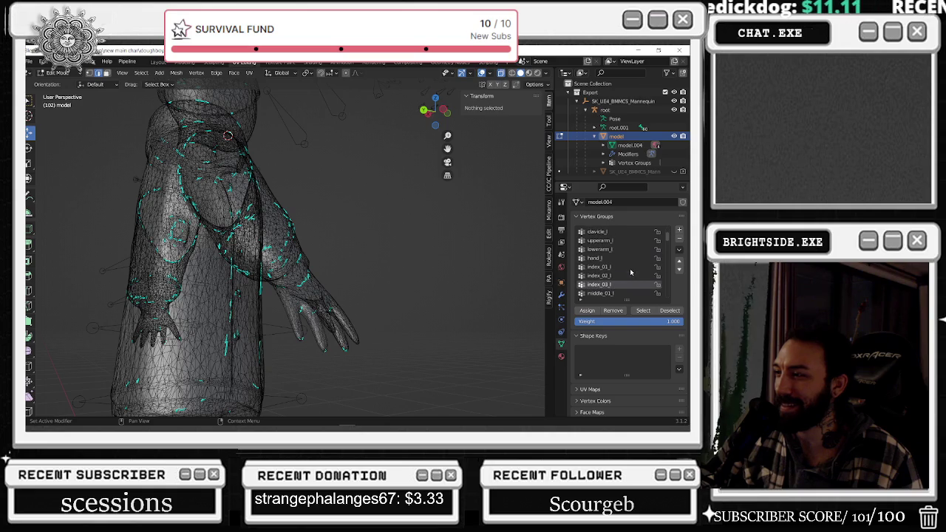
left_click(621, 259)
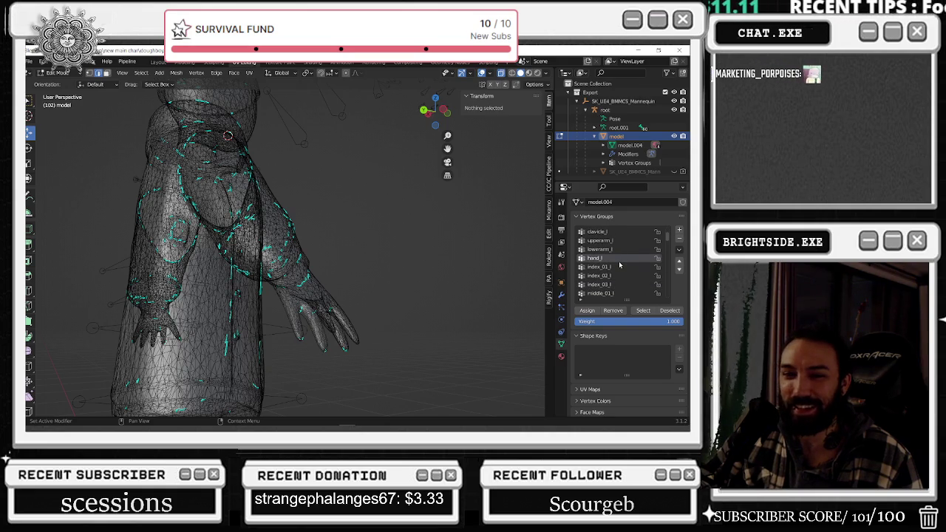
middle_click_drag(501, 254, 495, 133, "shift")
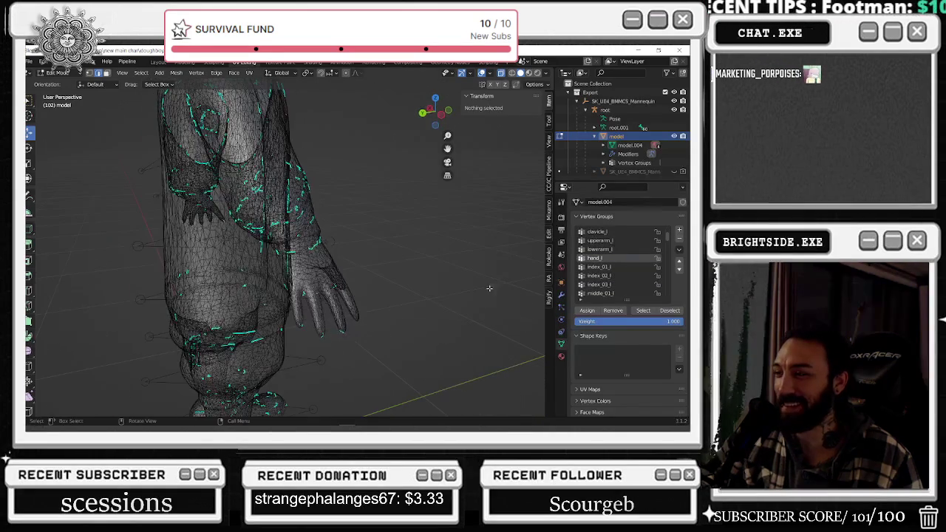
left_click(638, 312)
middle_click_drag(446, 314, 443, 313)
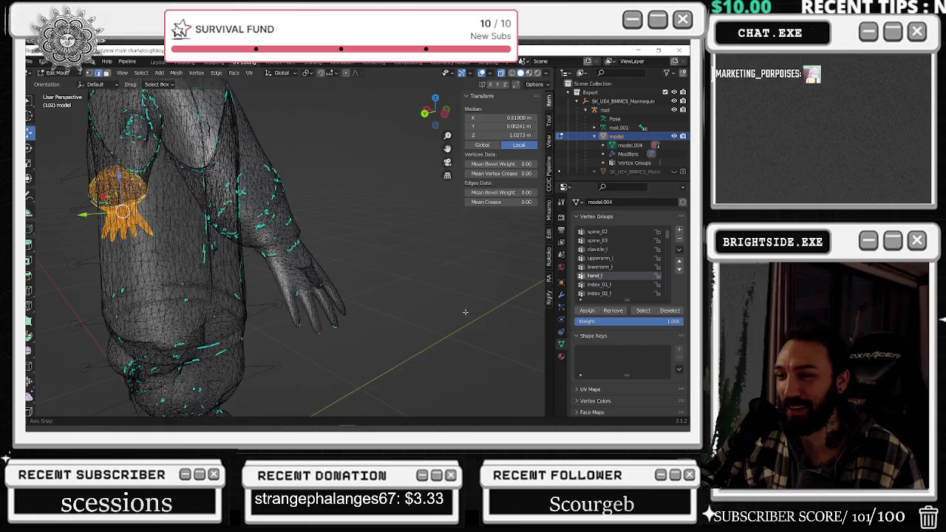
left_click(443, 313)
Check the vertices in index_01_l and index_02_l, then make index_01_l active again.
left_click(599, 284)
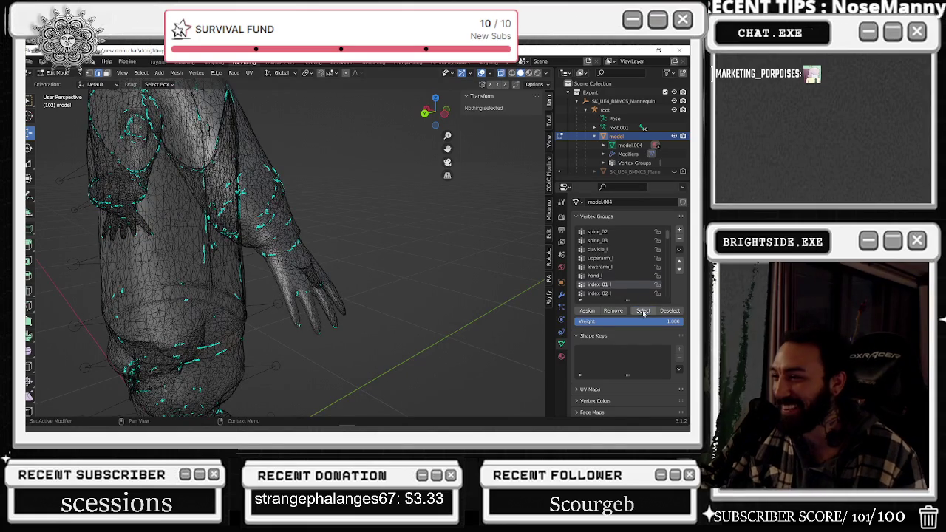
left_click(643, 311)
left_click(416, 316)
left_click(599, 293)
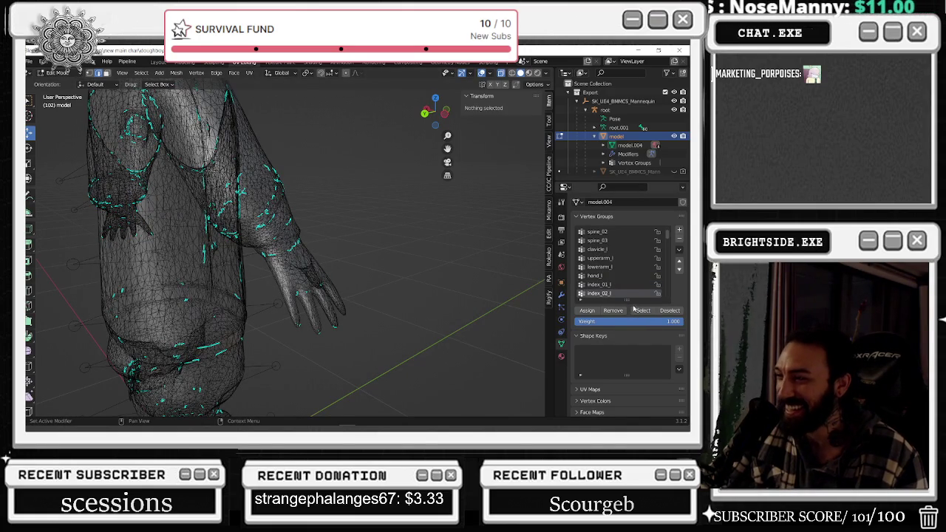
left_click(642, 310)
middle_click_drag(414, 314, 390, 310)
left_click(389, 311)
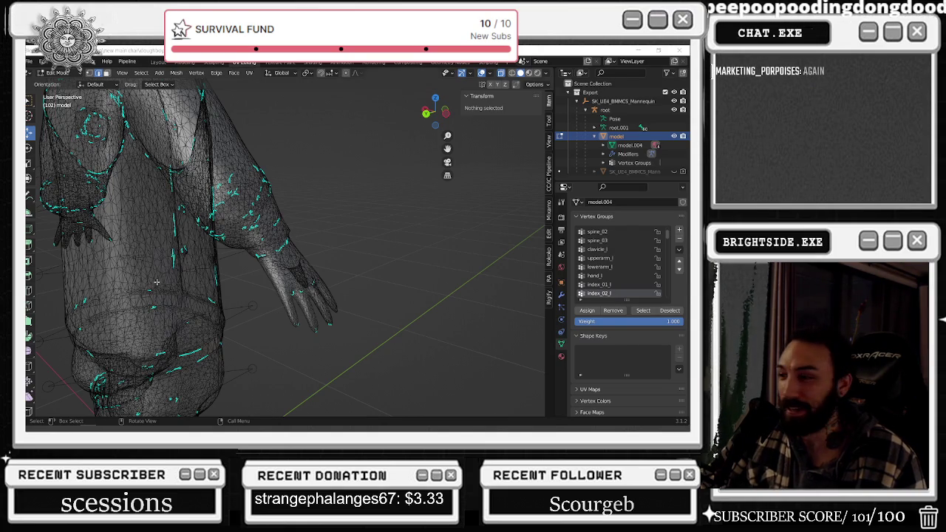
left_click(605, 286)
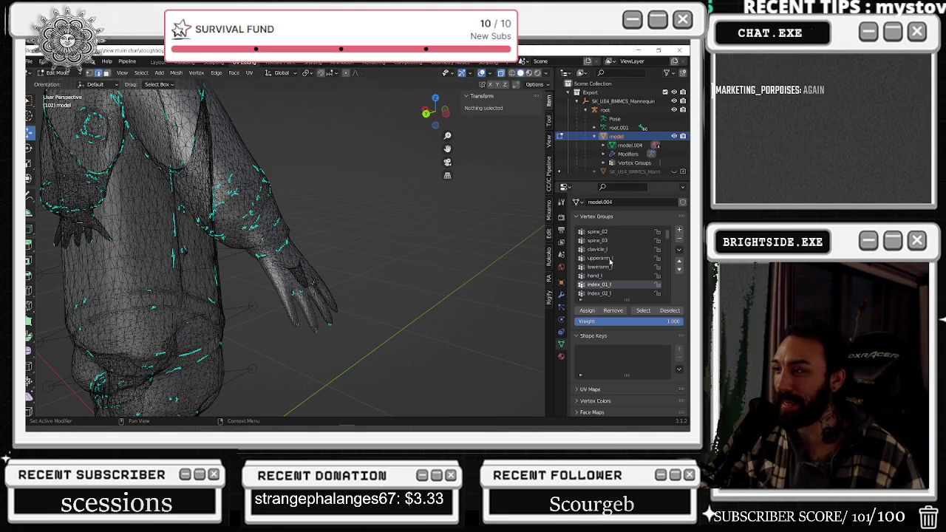
Check the upperarm_l, lowerarm_l, hand_l and index_01_l vertex groups one by one.
left_click(600, 258)
left_click(641, 310)
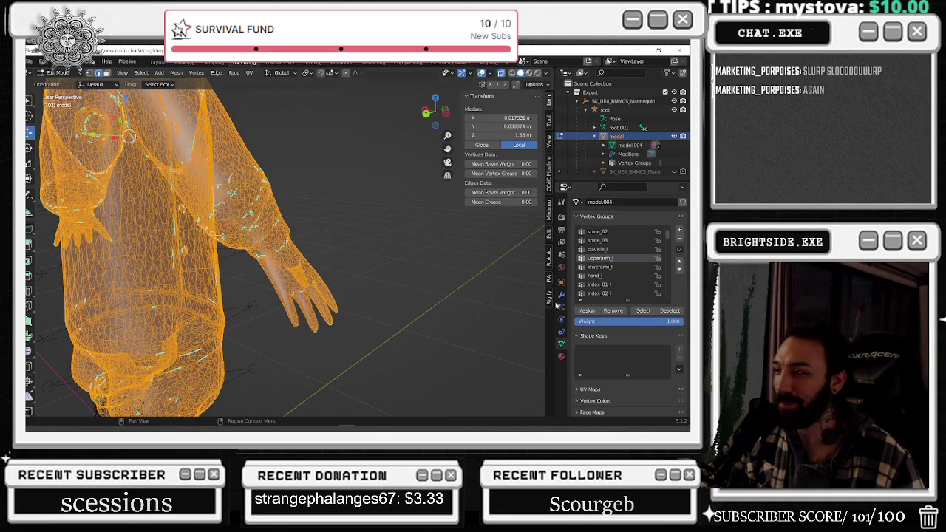
left_click(670, 310)
left_click(599, 267)
left_click(642, 310)
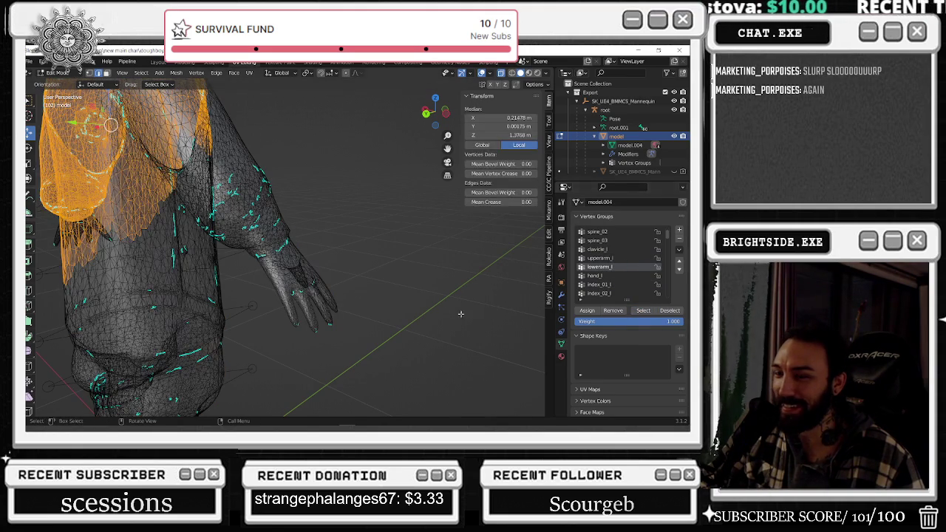
key("alt+a")
left_click(594, 276)
left_click(641, 310)
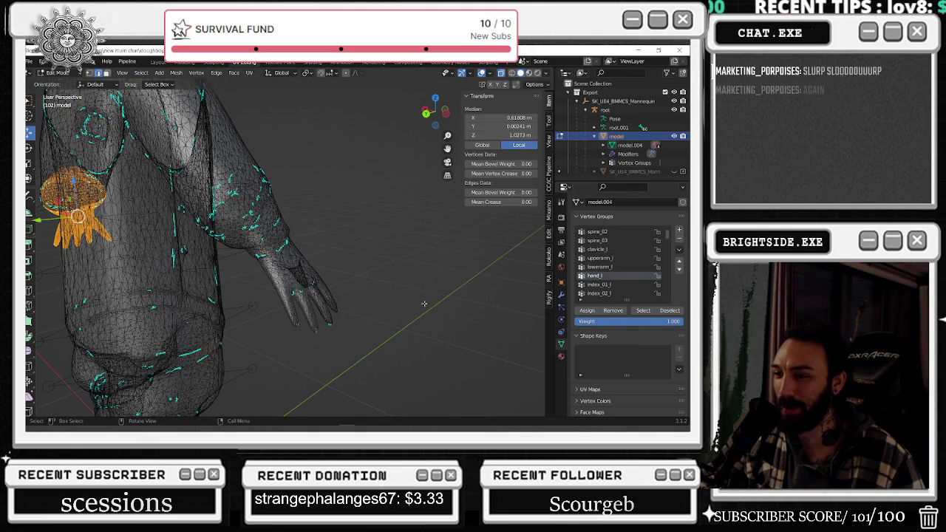
key("alt+a")
left_click(617, 285)
left_click(645, 311)
key("alt+a")
Check index_02_l, index_03_l, middle_01_l and middle_02_l, revealing middle_02_l covers both hands.
left_click(598, 293)
left_click(643, 311)
mouse_move(422, 308)
middle_mouse_down()
mouse_move(401, 221)
mouse_move(517, 256)
middle_mouse_up()
key("alt+a")
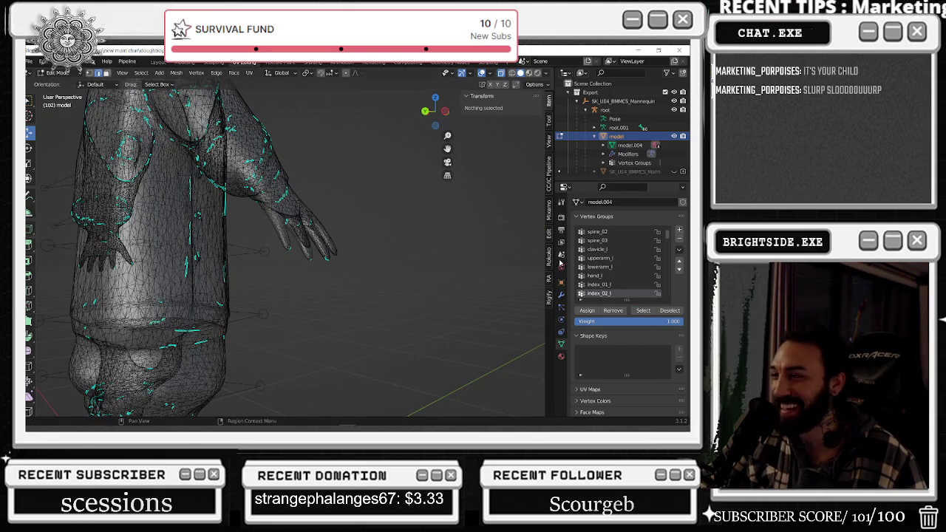
scroll(597, 293, "down", 1)
left_click(600, 293)
left_click(644, 310)
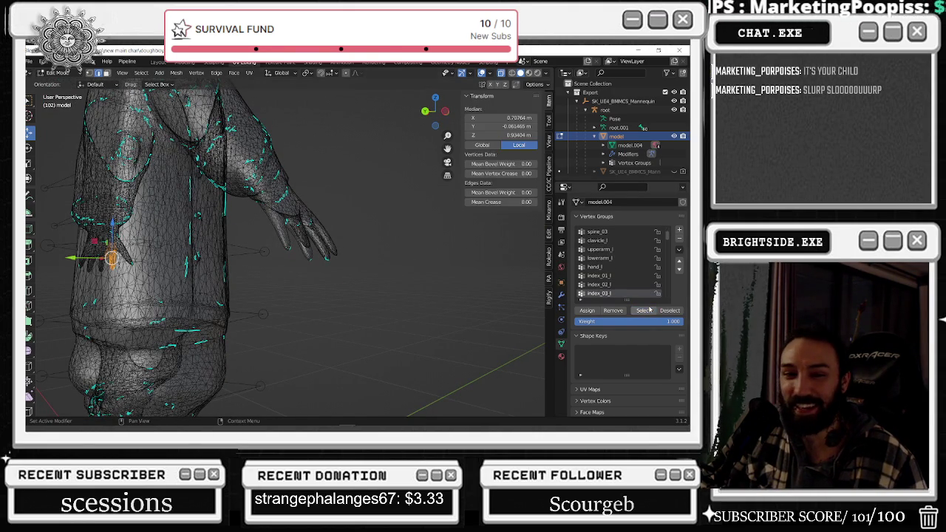
key("alt+a")
scroll(596, 292, "down", 1)
left_click(600, 293)
left_click(644, 310)
key("alt+a")
scroll(600, 285, "down", 2)
left_click(600, 285)
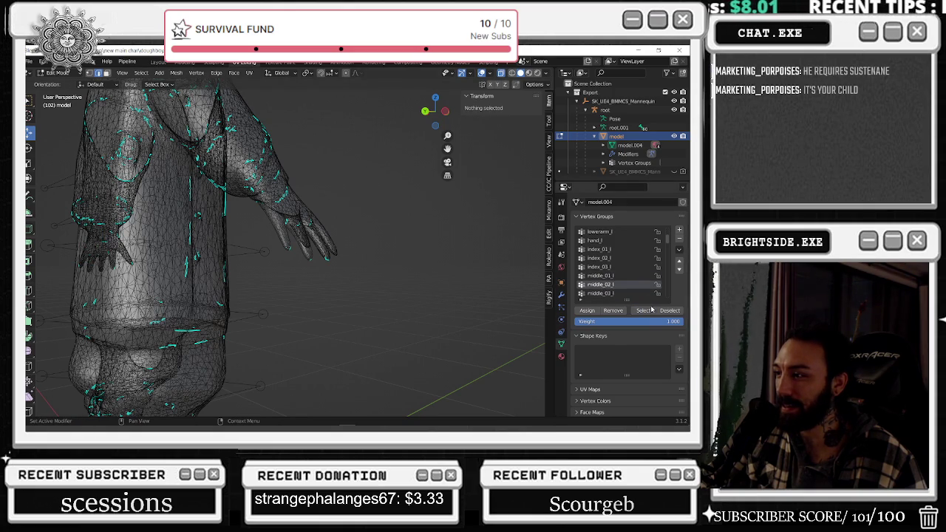
left_click(644, 310)
scroll(451, 280, "down", 1)
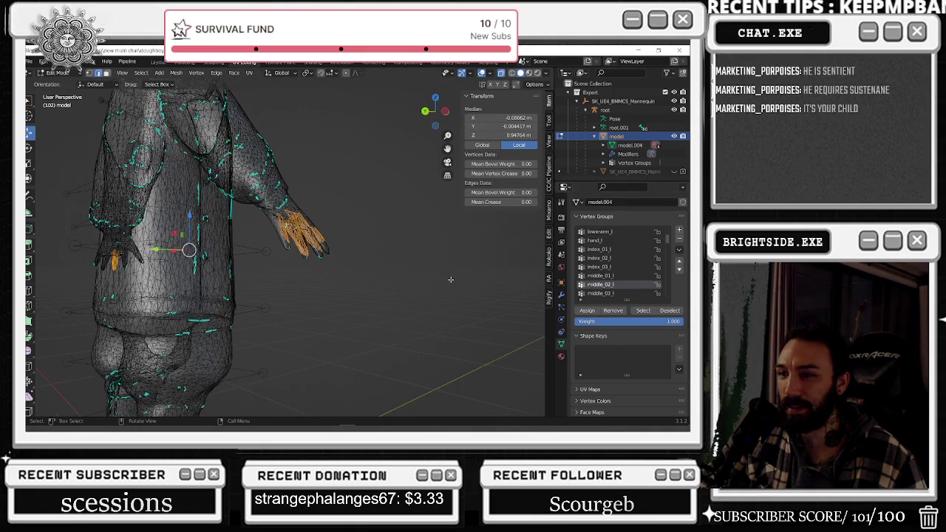
Remove the stray hand vertices from the middle_02_l and middle_03_l vertex groups.
middle_click_drag(330, 271, 337, 296)
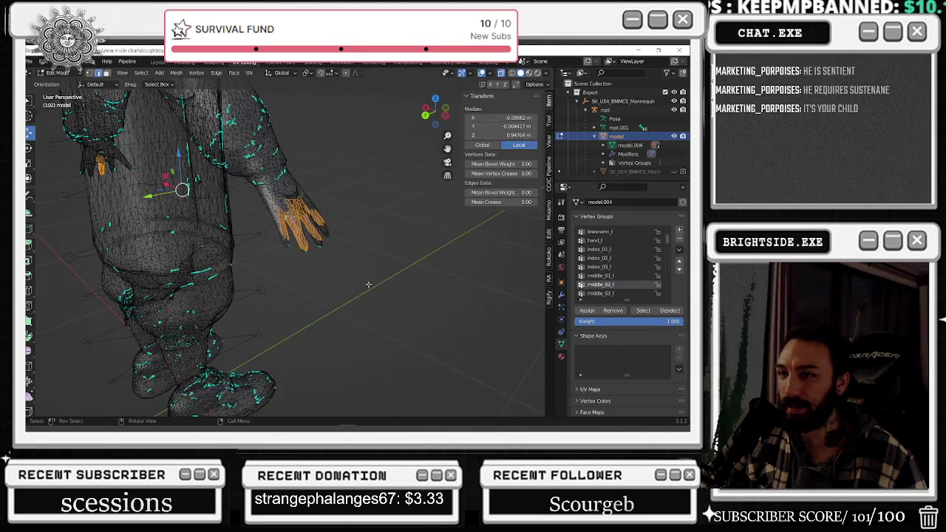
left_click_drag(233, 169, 396, 298)
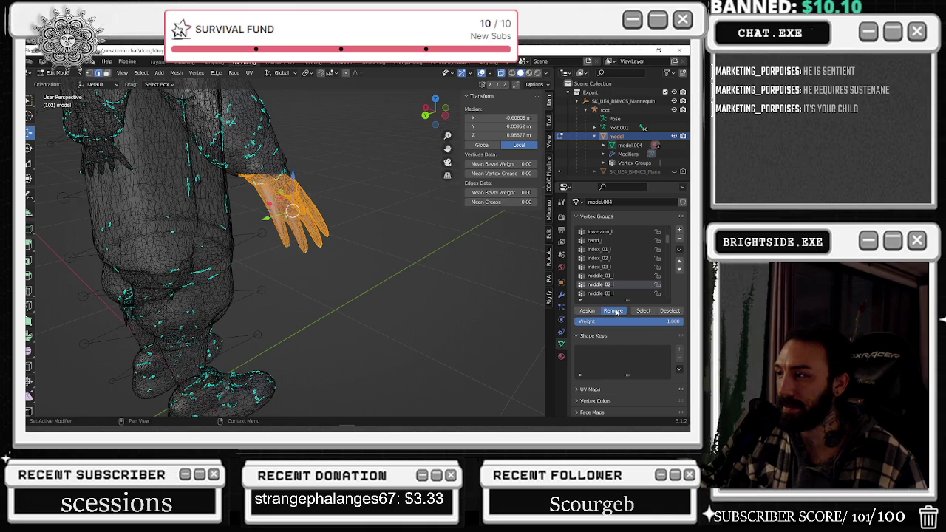
left_click(379, 272)
left_click(600, 293)
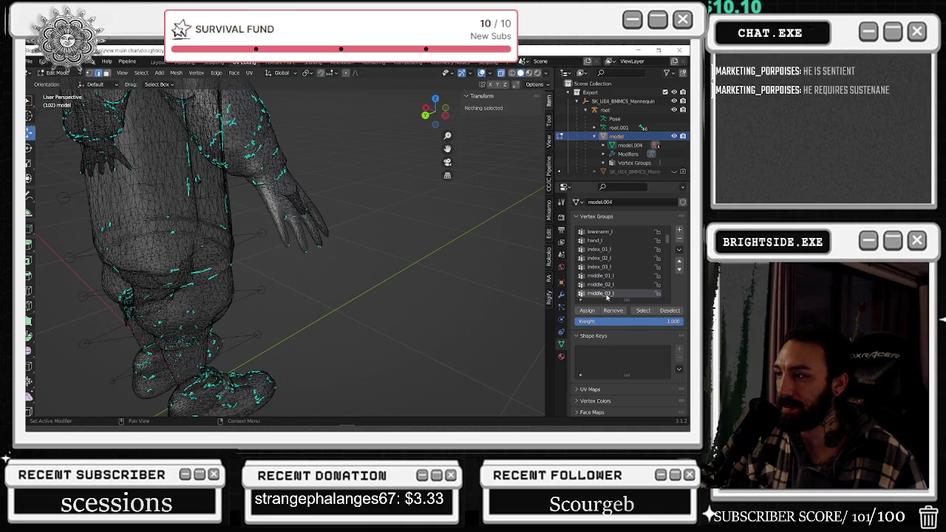
left_click(644, 311)
left_click_drag(418, 314, 234, 139)
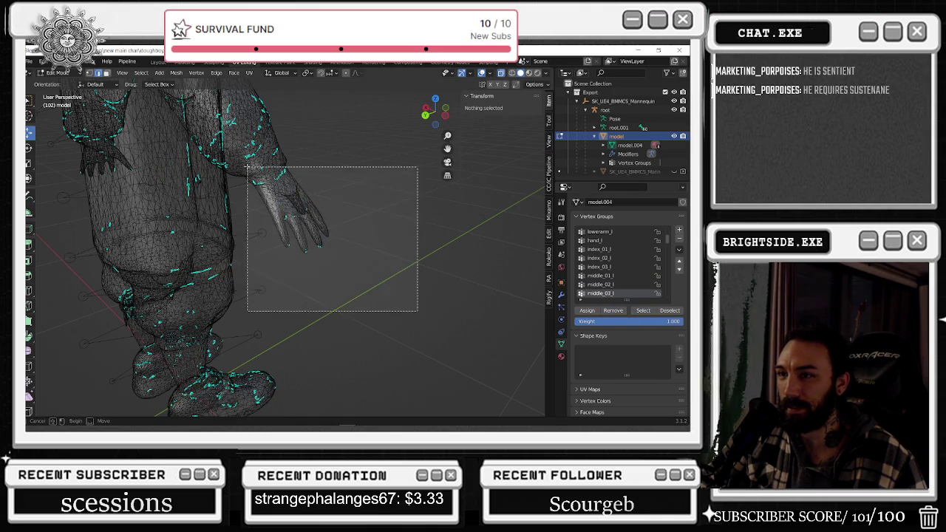
left_click(615, 311)
Remove the hand vertices from pinky_01_l and pinky_02_l, then verify what remains.
scroll(613, 292, "down", 1)
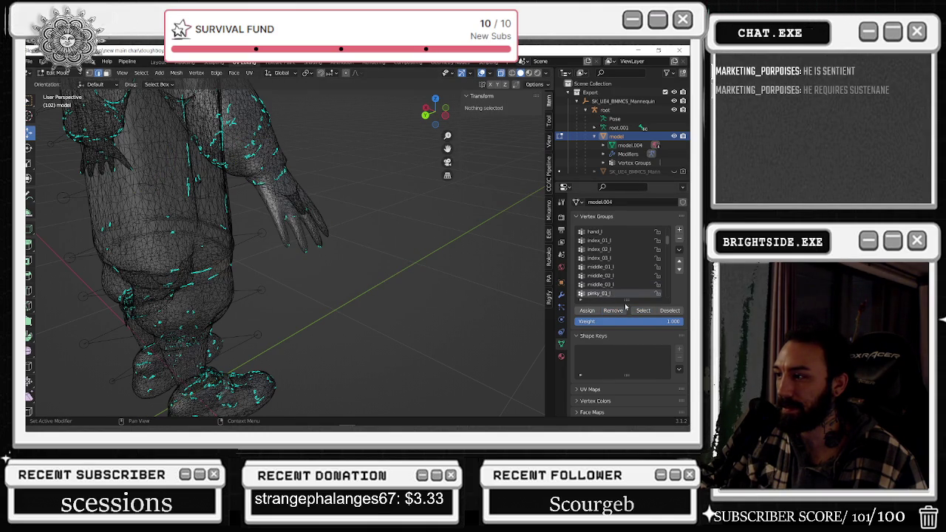
left_click(600, 293)
left_click(639, 310)
left_click_drag(423, 327, 248, 147)
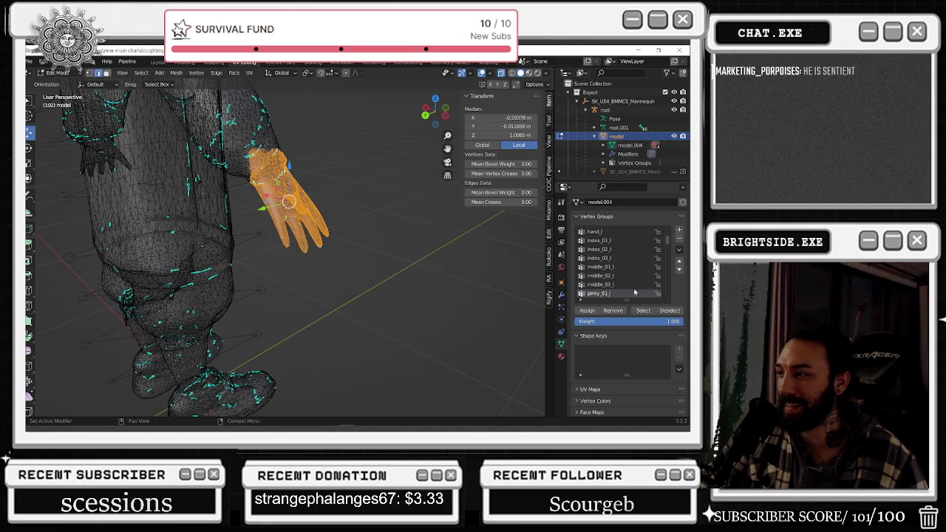
left_click(613, 310)
scroll(612, 293, "down", 1)
left_click(598, 293)
left_click(642, 310)
left_click(386, 289)
left_click_drag(407, 331, 240, 151)
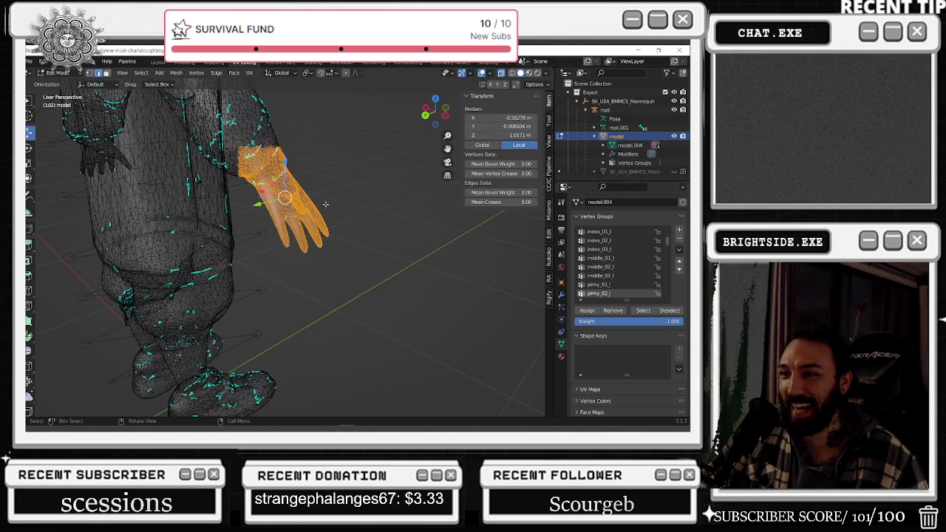
left_click(613, 311)
left_click(643, 310)
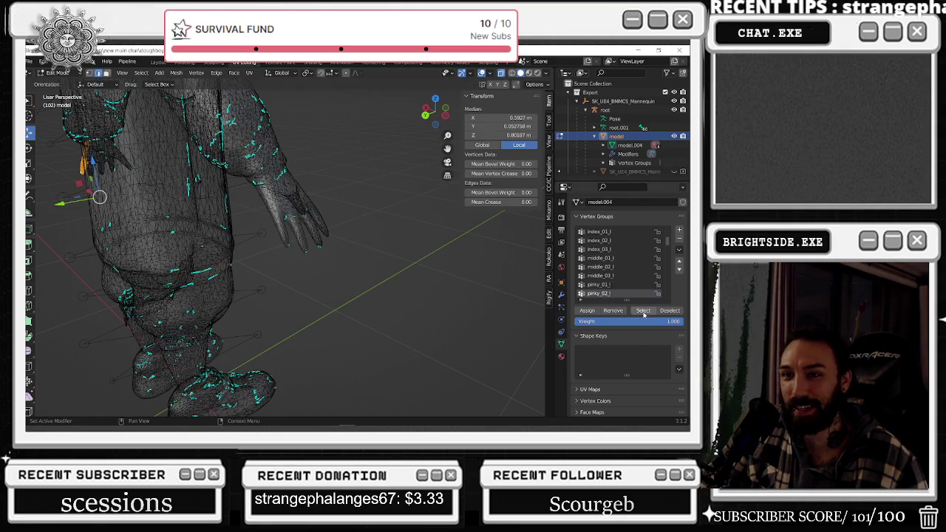
left_click(670, 310)
Remove the hand and forearm vertices from pinky_03_l and verify the remaining selection.
scroll(612, 291, "down", 1)
left_click(599, 293)
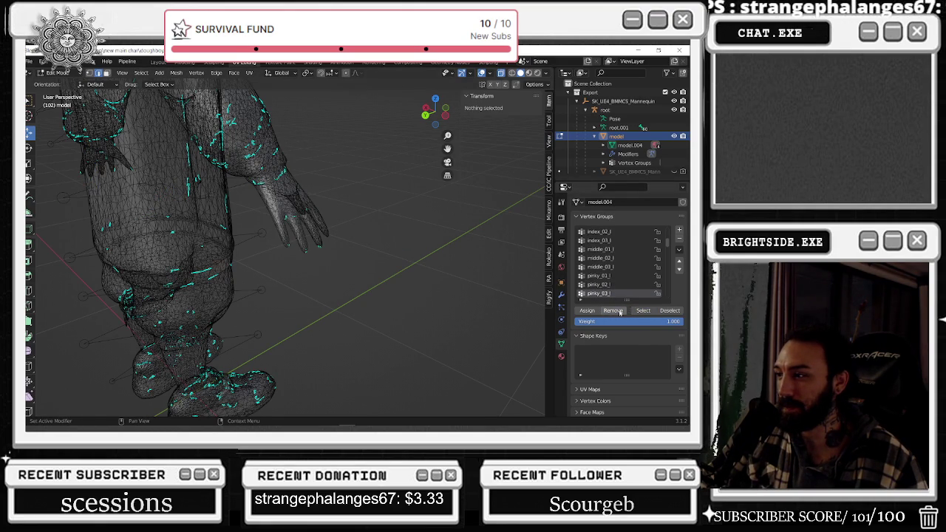
left_click(643, 310)
left_click_drag(365, 329, 210, 107)
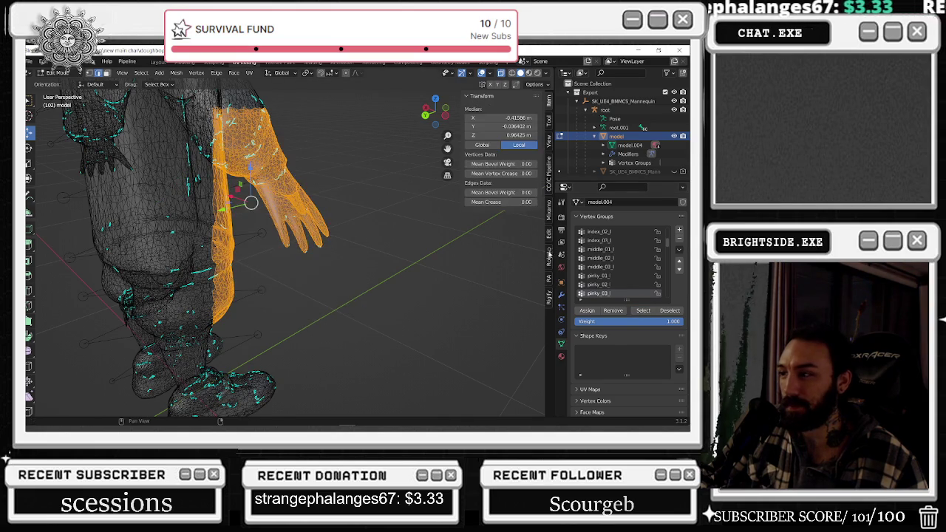
left_click(598, 310)
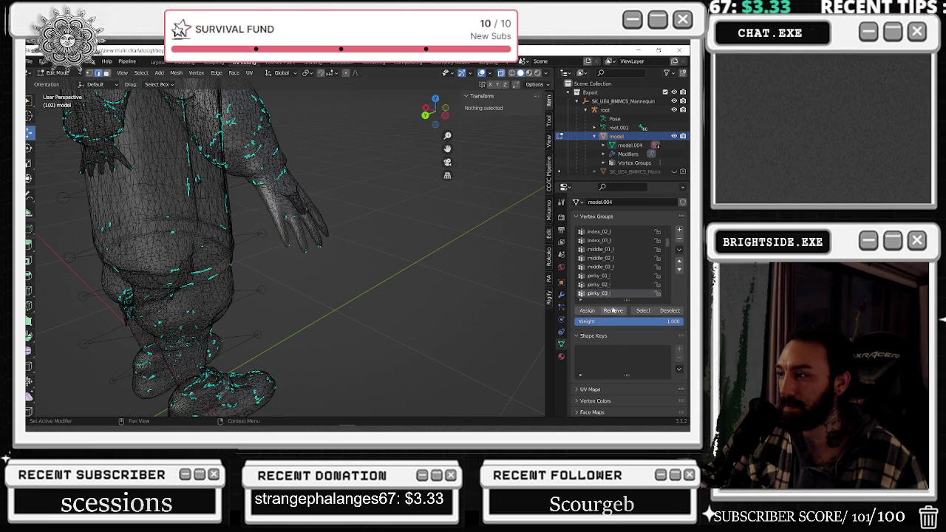
left_click(640, 311)
left_click(600, 310)
Inspect the vertices covered by ring_01_l, ring_02_l and ring_03_l.
scroll(612, 290, "down", 1)
left_click(613, 295)
left_click(643, 311)
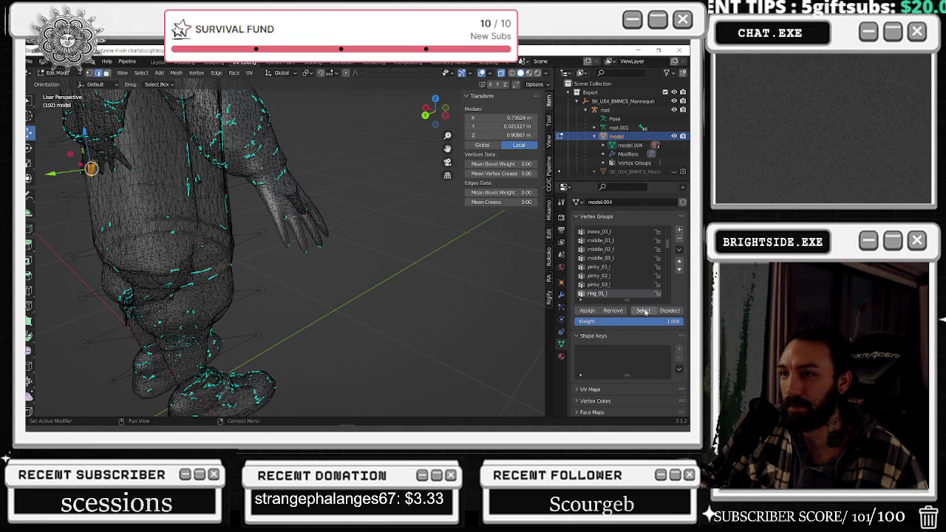
left_click(370, 275)
scroll(595, 284, "down", 2)
left_click(596, 284)
left_click(640, 310)
left_click(498, 268)
scroll(609, 281, "down", 2)
left_click(609, 277)
left_click(643, 310)
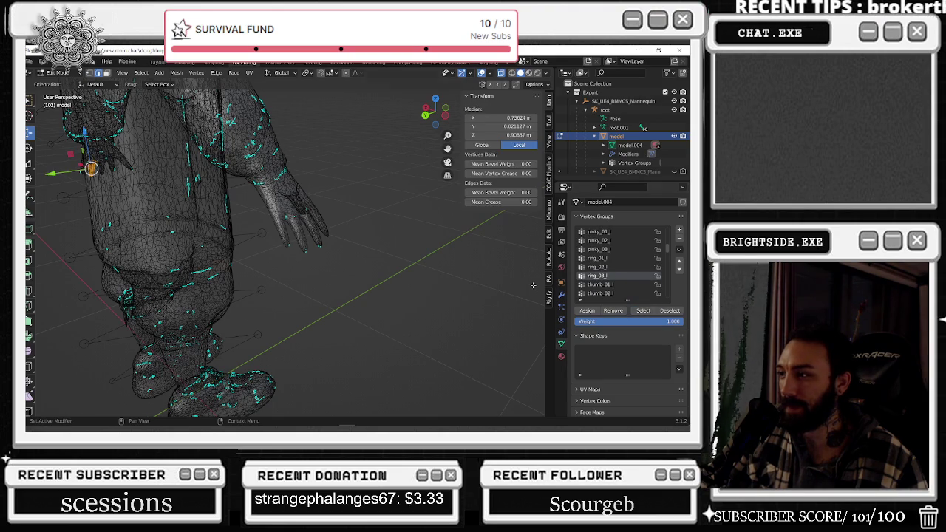
left_click(481, 277)
Inspect thumb_01_l through thumb_03_l and lowerarm_twist_01_l, which covers a flap at the shoulder.
scroll(600, 278, "down", 1)
left_click(600, 275)
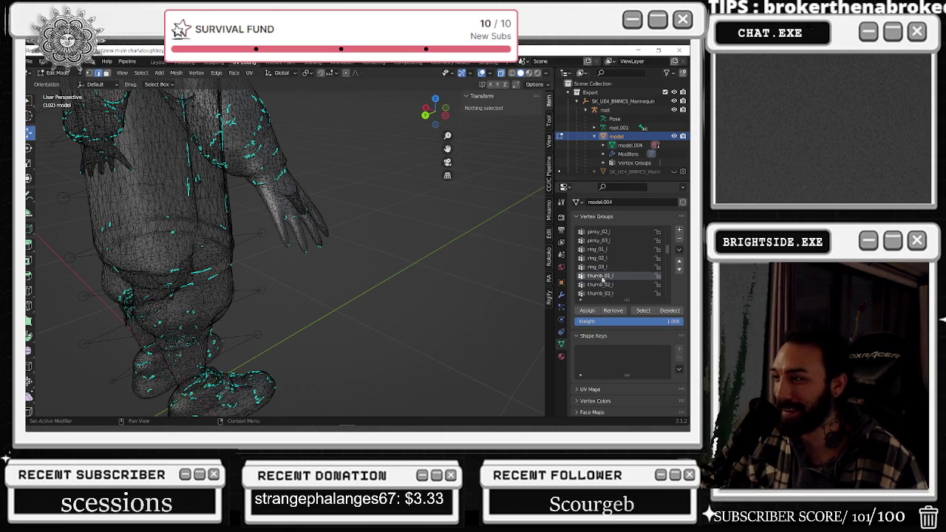
left_click(640, 311)
left_click(480, 277)
scroll(619, 277, "down", 1)
left_click(619, 276)
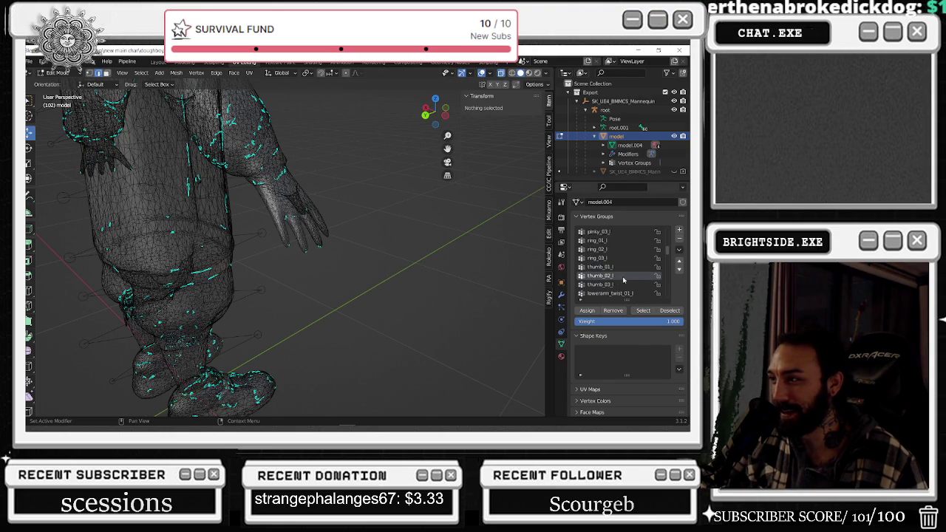
left_click(648, 312)
left_click(480, 277)
left_click(602, 285)
left_click(645, 311)
left_click(480, 277)
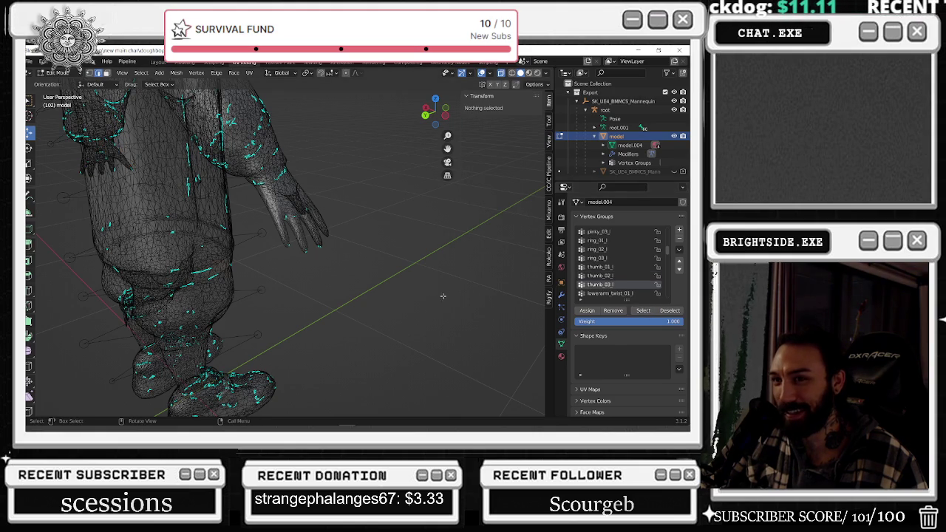
left_click(643, 311)
scroll(439, 274, "down", 5)
middle_click_drag(441, 261, 258, 220)
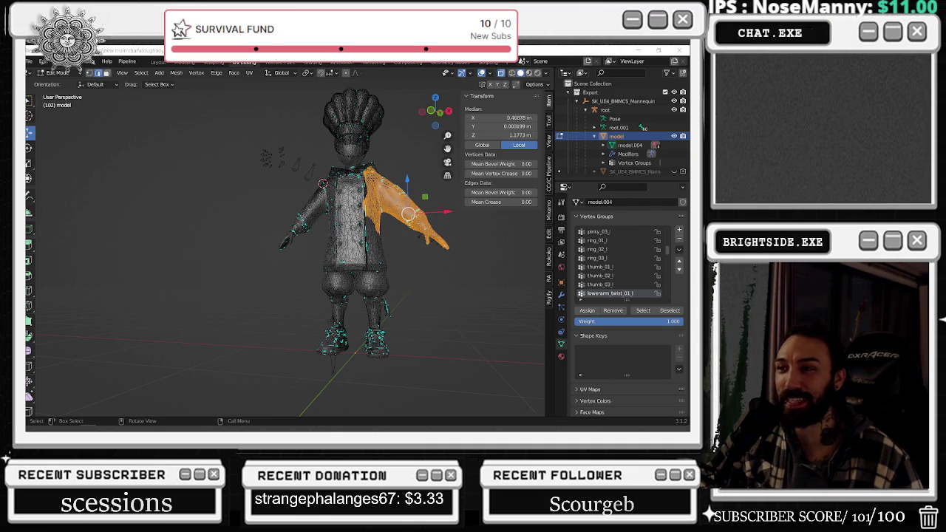
Switch to Object Mode, select the chef's root armature, and enter Pose Mode with Ctrl+Tab.
left_click(60, 72)
left_click(59, 79)
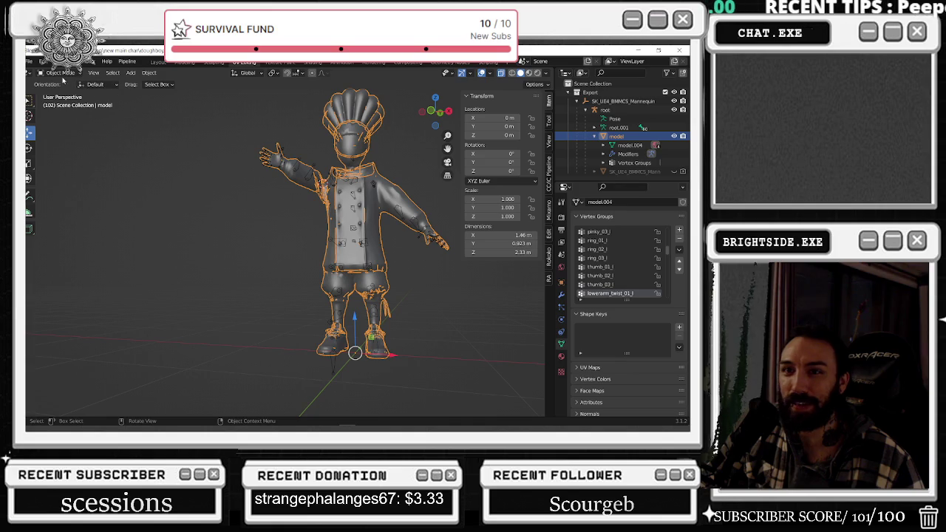
left_click(64, 74)
left_click(58, 82)
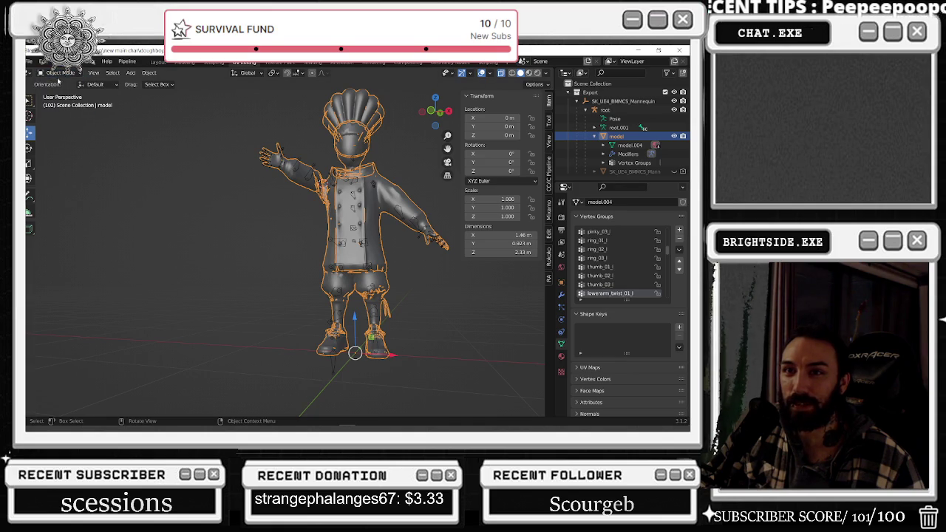
left_click(295, 156)
key("ctrl+Tab")
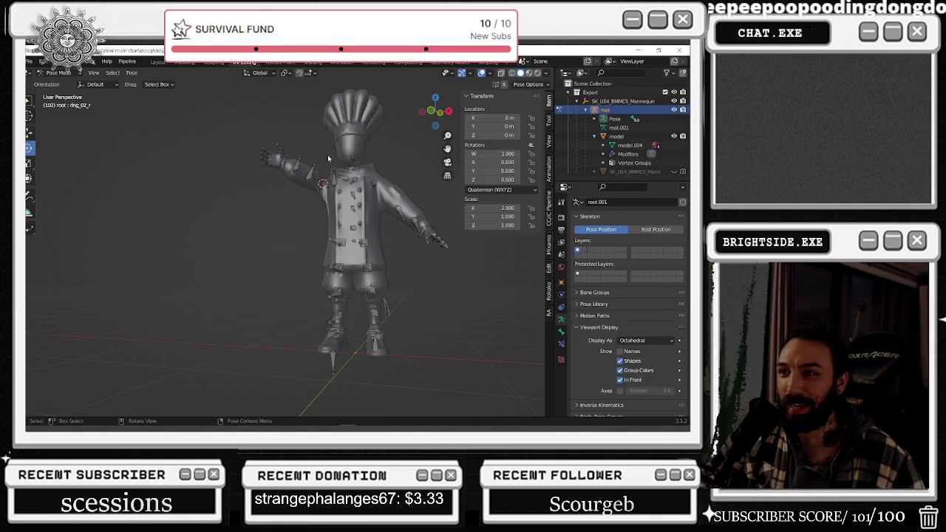
Apply the current pose as the rest pose from the right forearm twist bone, then undo it.
left_click(300, 163)
key("ctrl+a")
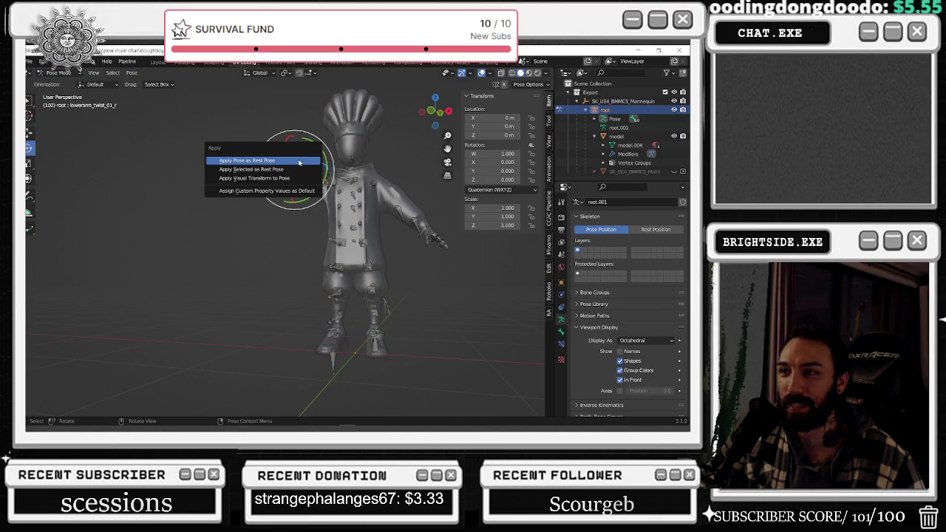
left_click(296, 162)
key("ctrl+z")
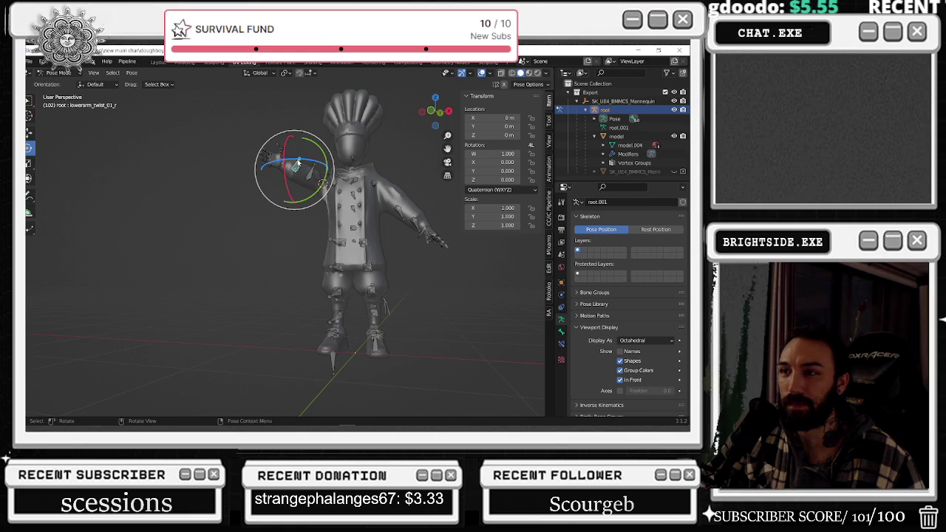
Clear all transforms on every armature bone, deselect, and switch back to Object Mode.
key("a")
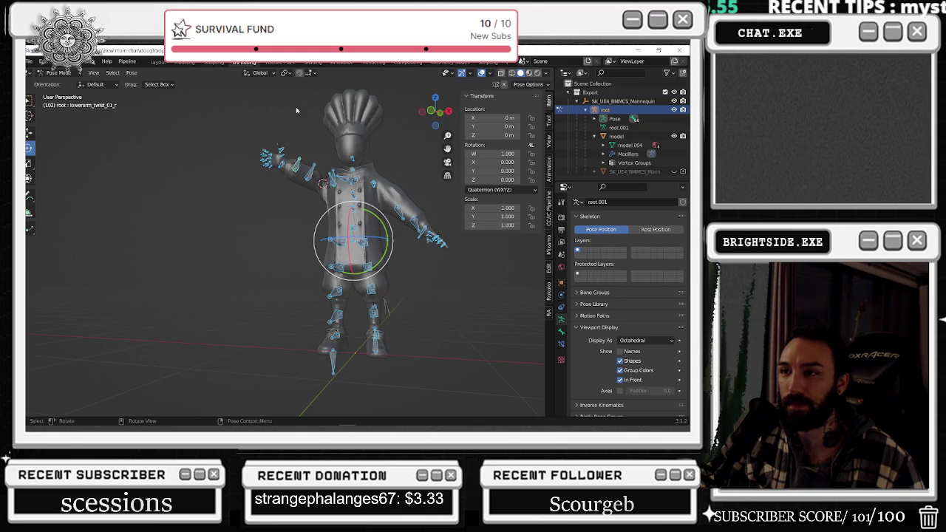
left_click(131, 73)
mouse_move(155, 92)
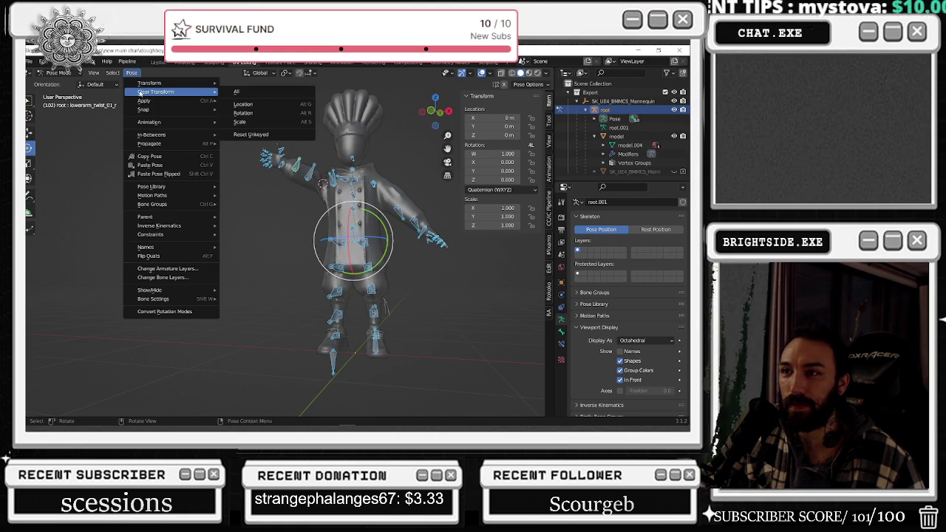
left_click(251, 92)
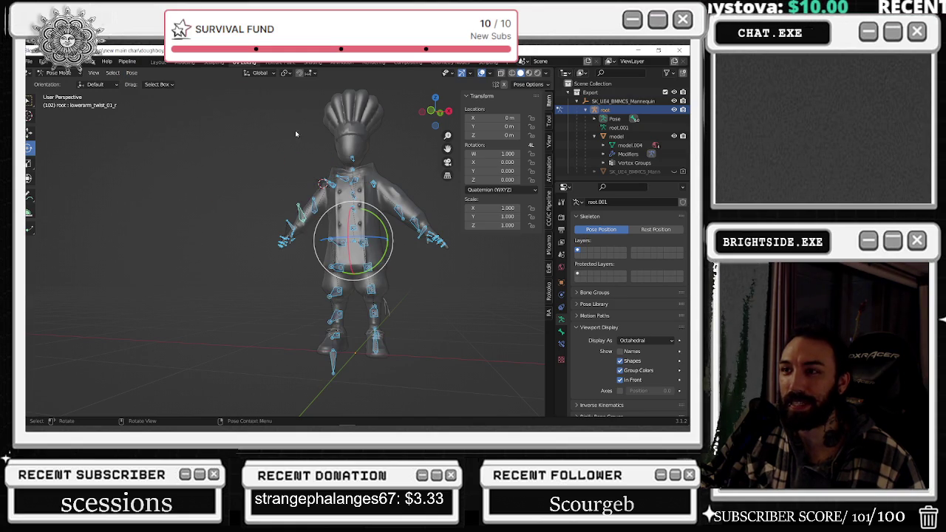
key("h")
left_click(60, 73)
left_click(64, 84)
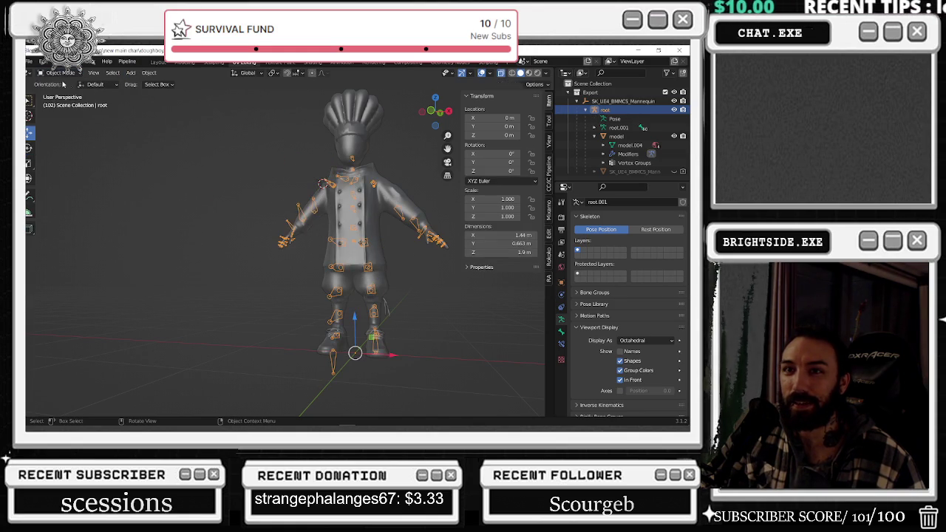
Select the chef mesh with its armature, then deselect everything in the scene.
left_click(374, 185)
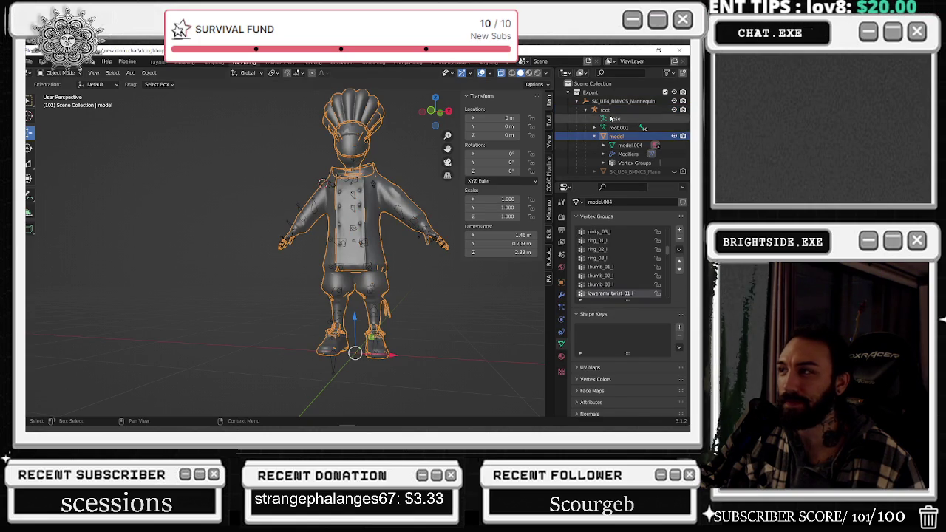
left_click(605, 109)
left_click(615, 135, "shift")
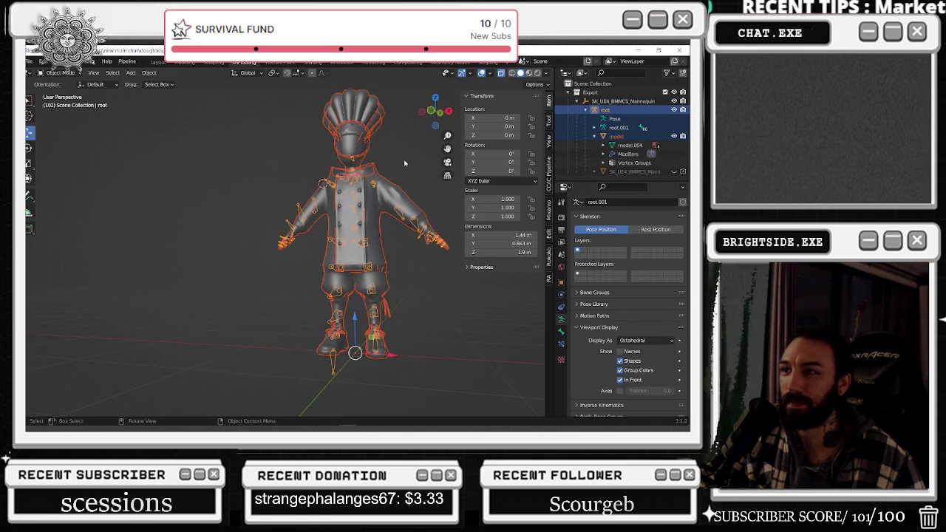
left_click(402, 189)
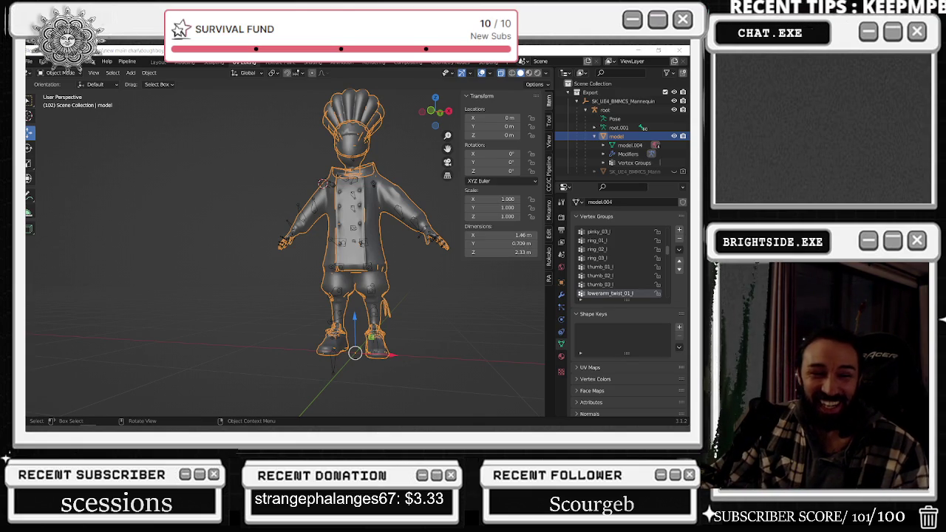
left_click(126, 165)
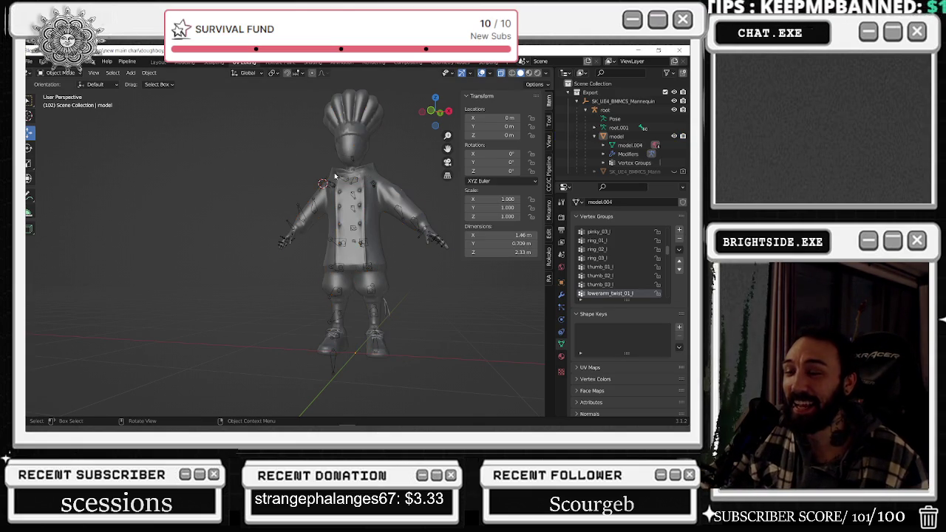
Select the chef model plus the root armature, making the armature active.
left_click(334, 176)
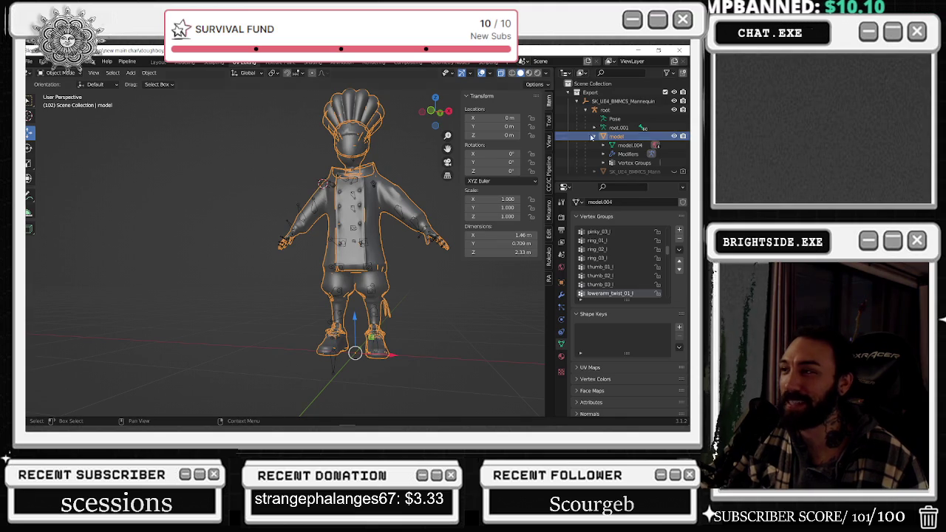
left_click(605, 109)
left_click(615, 137, "shift")
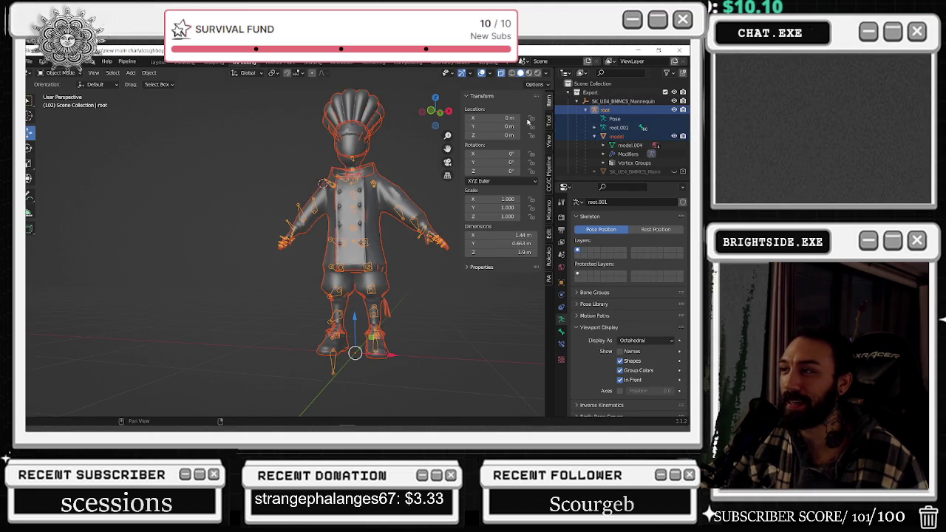
Export the selection as FBX, overwriting NEWMAIN_doughboyupdate_RIGGED.fbx.
left_click(30, 61)
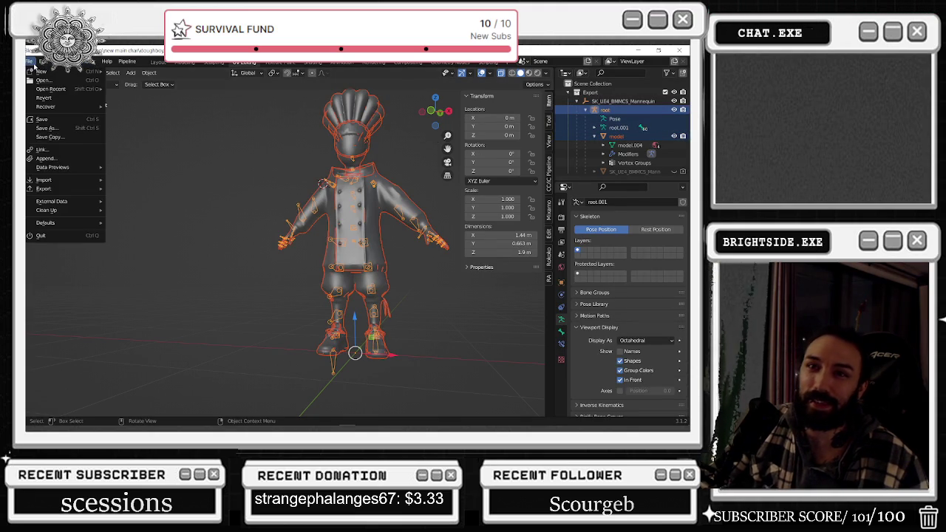
mouse_move(44, 188)
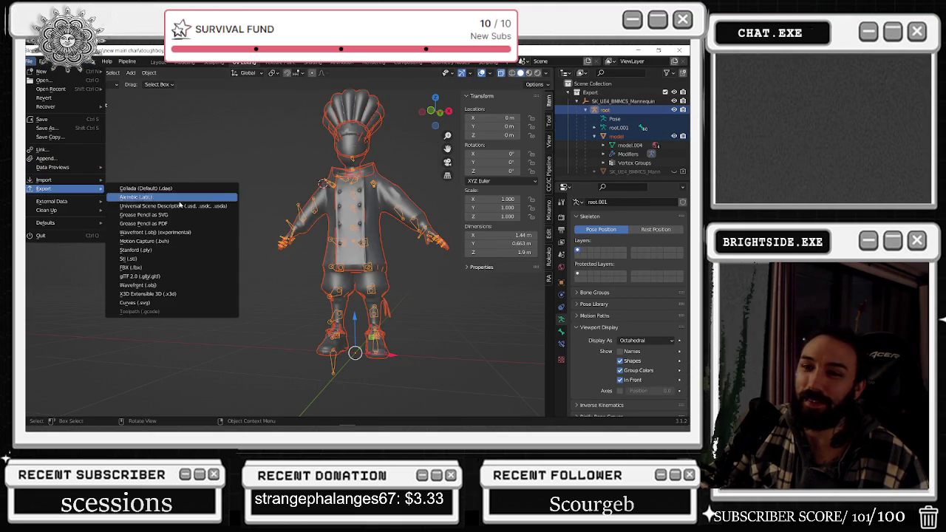
left_click(159, 267)
left_click(446, 166)
left_click(514, 365)
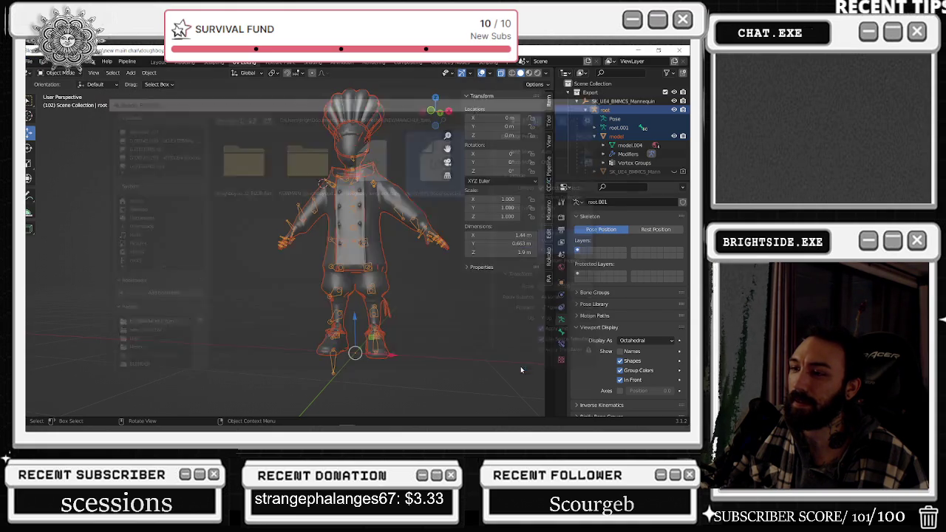
key("alt+Tab")
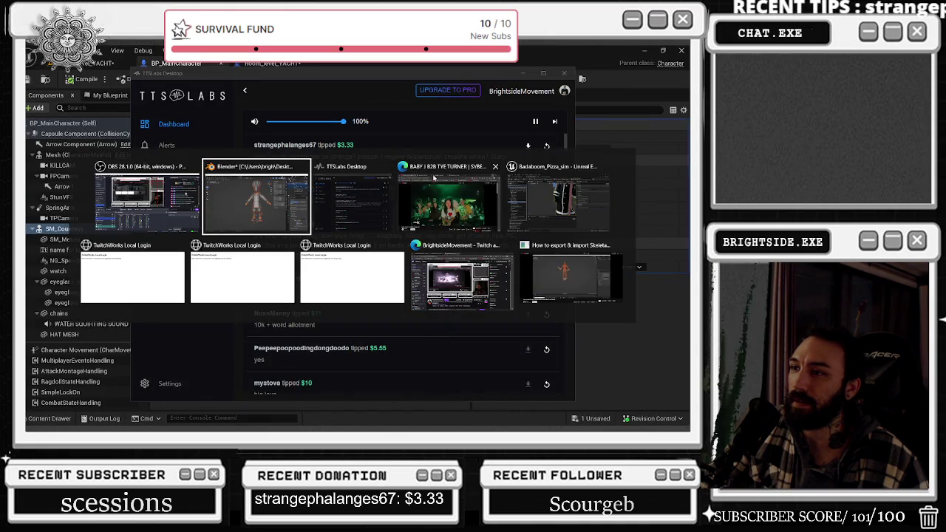
Bring Unreal forward, minimize the music-video and login browser pages, and stop the play session.
left_click(570, 208)
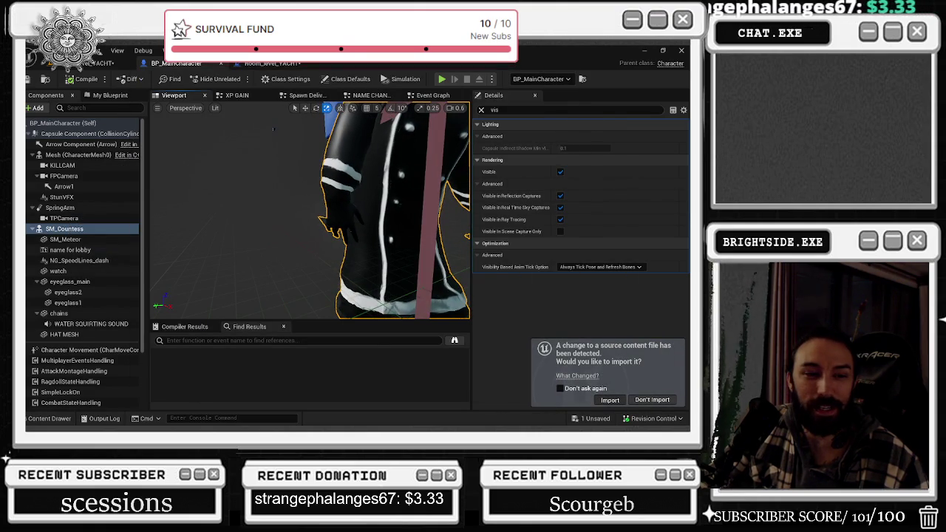
key("alt+Tab")
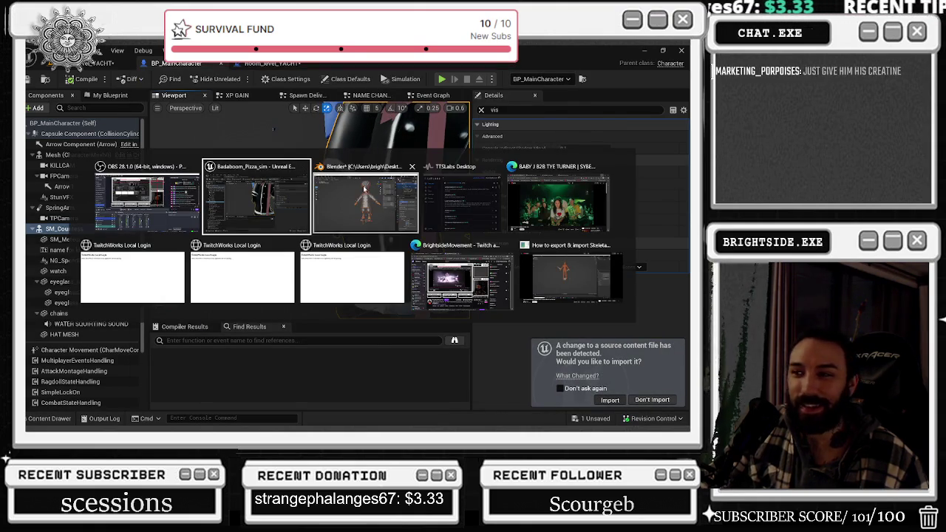
left_click(567, 227)
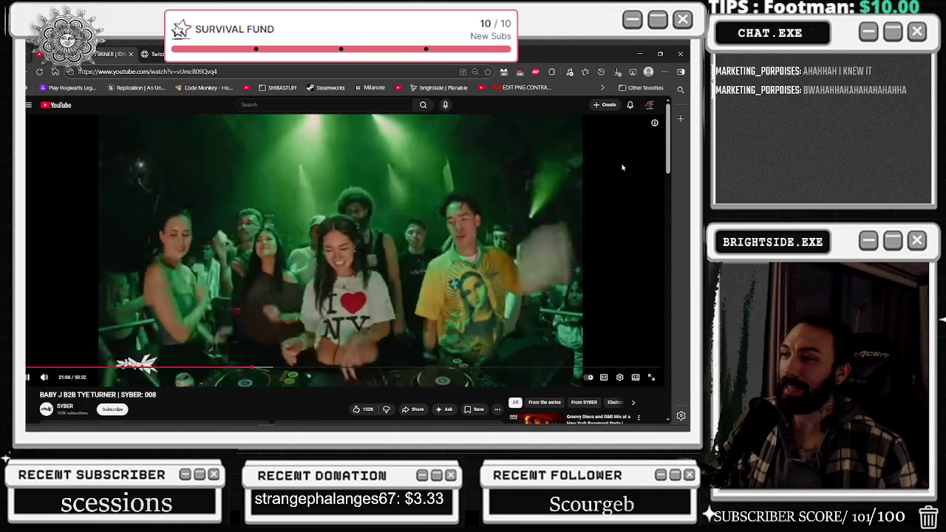
left_click(641, 53)
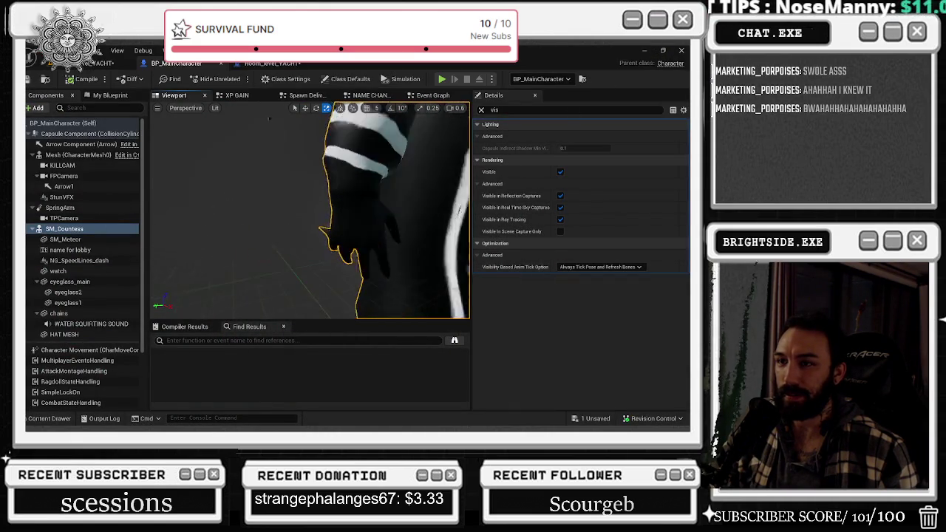
mouse_move(271, 120)
right_mouse_down()
mouse_move(287, 140)
mouse_move(280, 135)
right_mouse_up()
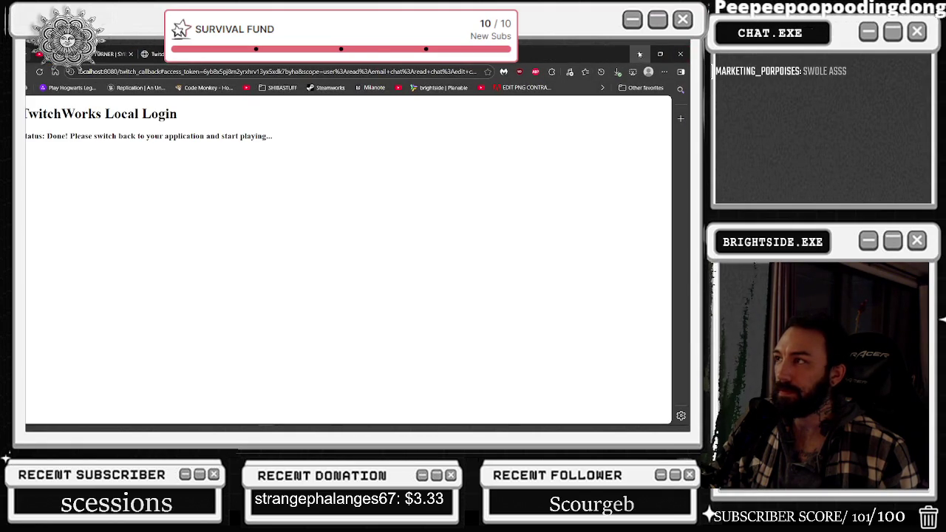
left_click(639, 53)
left_click(466, 80)
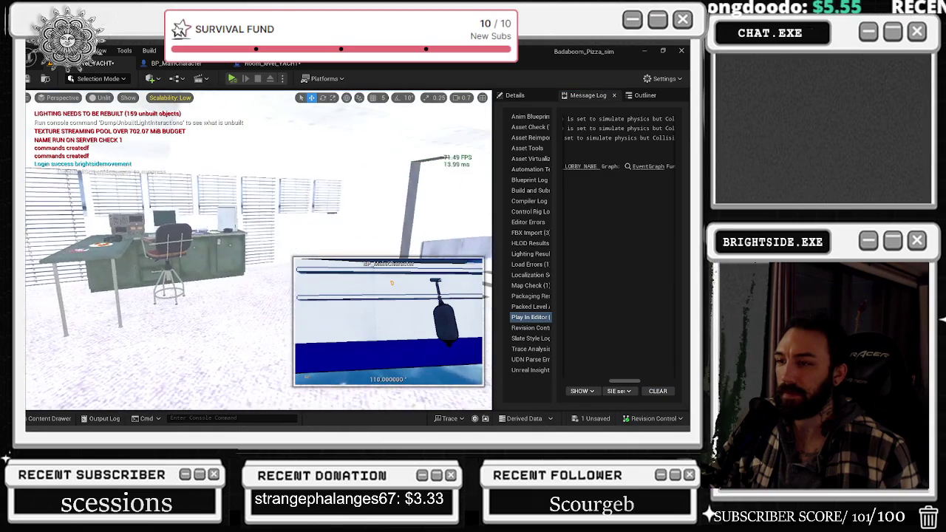
Save all, then orbit the updated character in BP_MainCharacter's Viewport to check its hands and back.
left_click(45, 78)
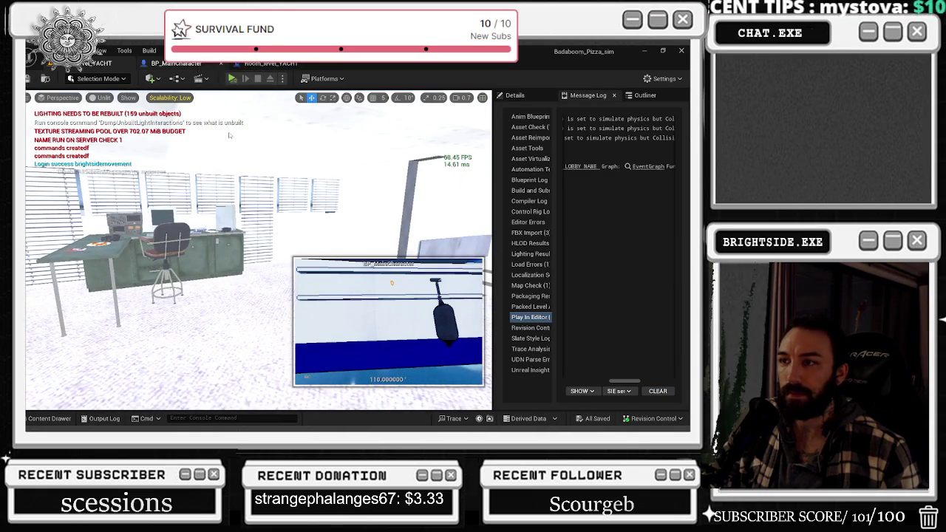
left_click(176, 63)
left_click(193, 95)
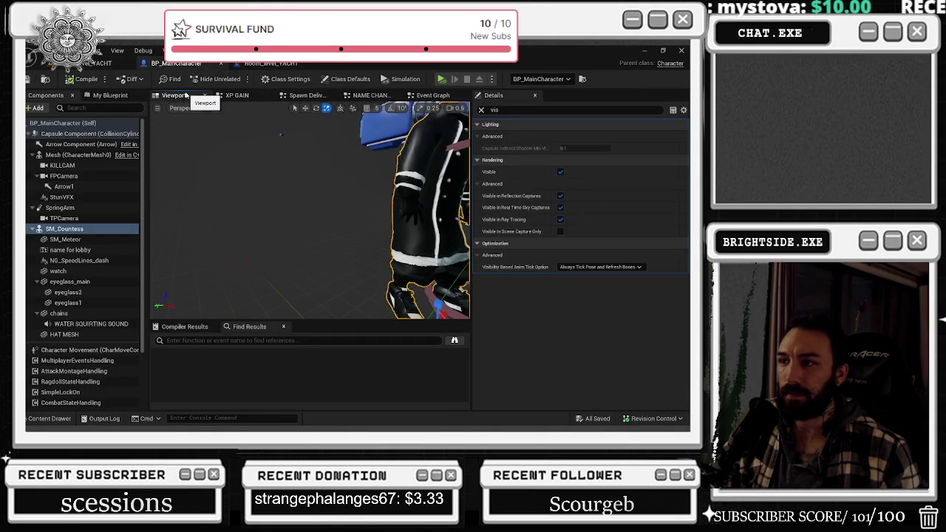
right_click_drag(264, 134, 171, 138)
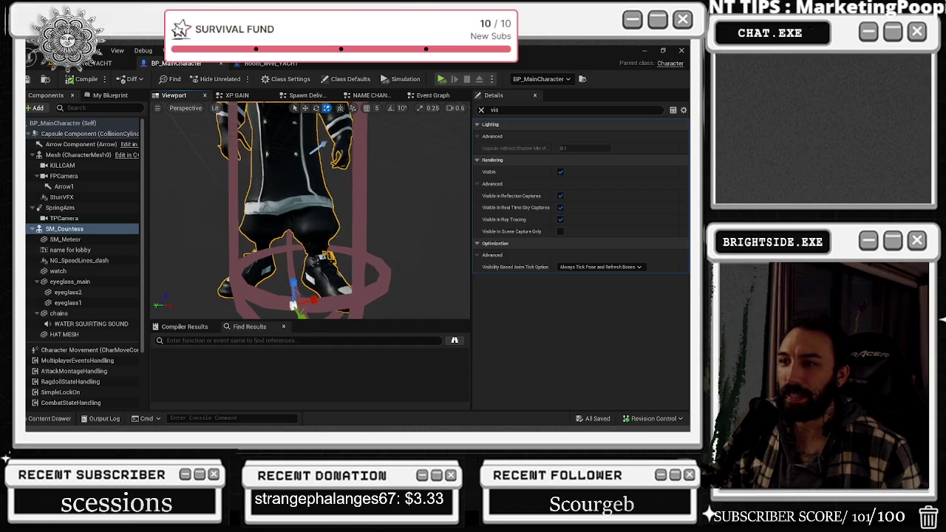
right_click_drag(383, 226, 384, 226)
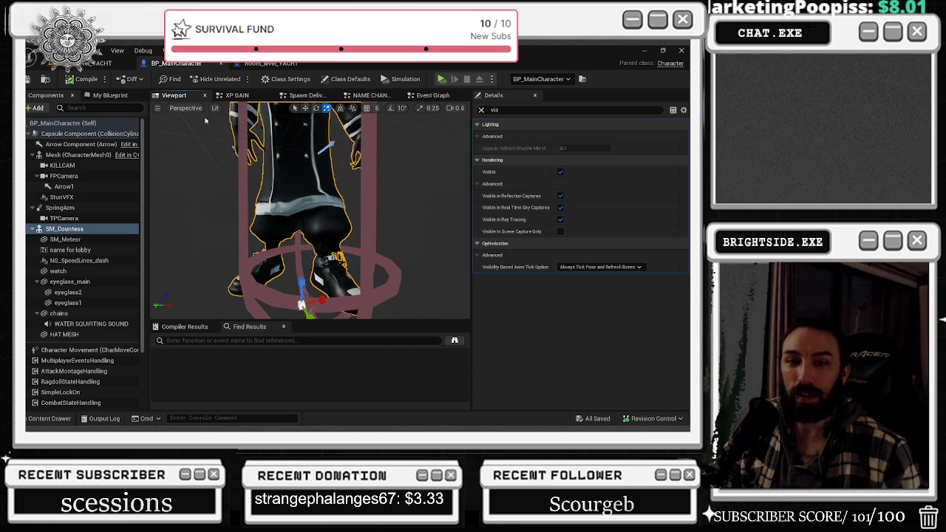
Start Play-in-Editor with Alt+P and minimize the browser and login windows to reach the game.
key("alt+p")
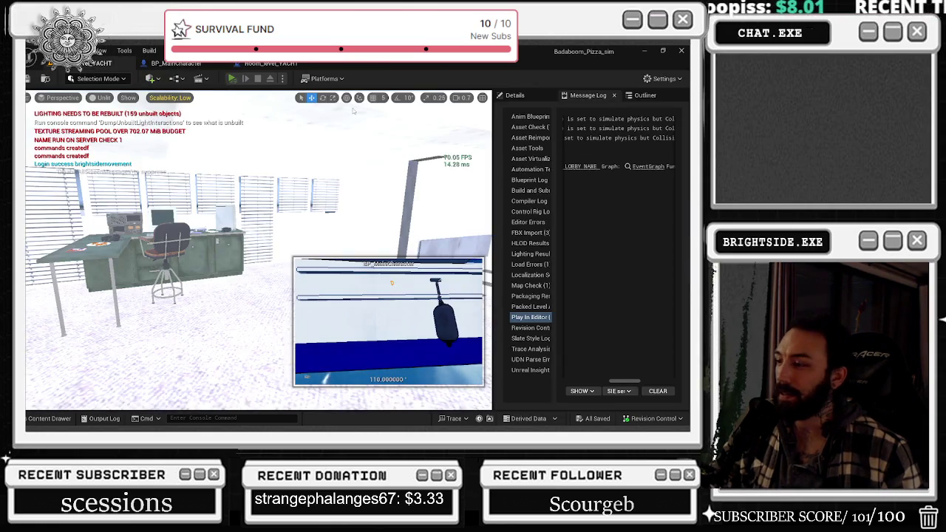
left_click(639, 53)
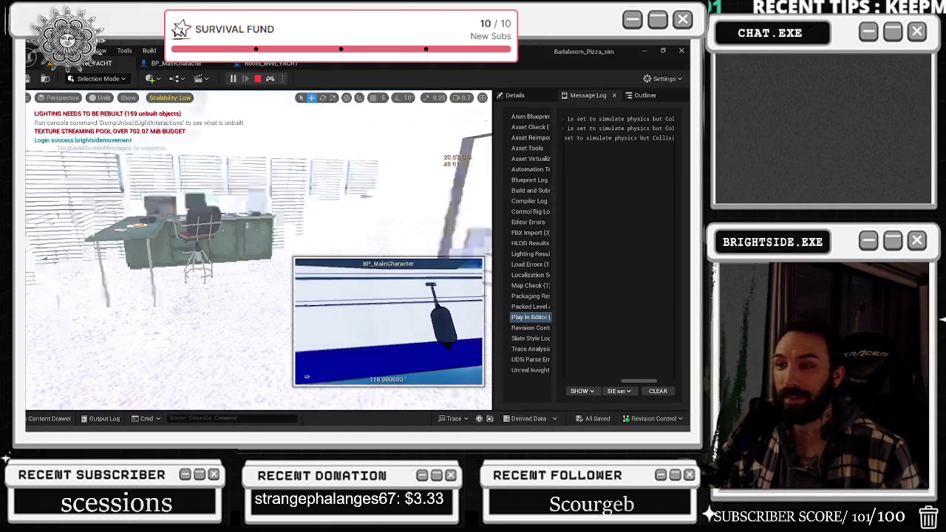
key("alt+Tab")
left_click(569, 195)
left_click(641, 54)
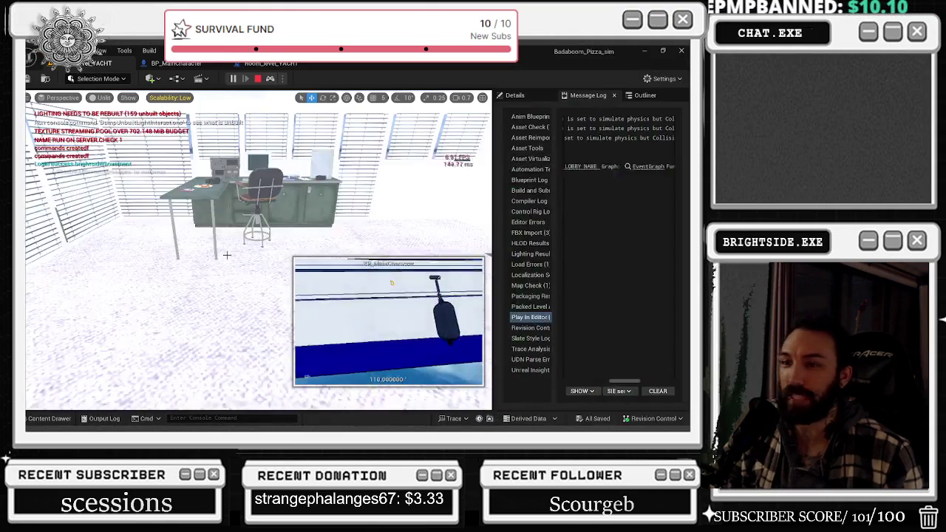
key("alt+Tab")
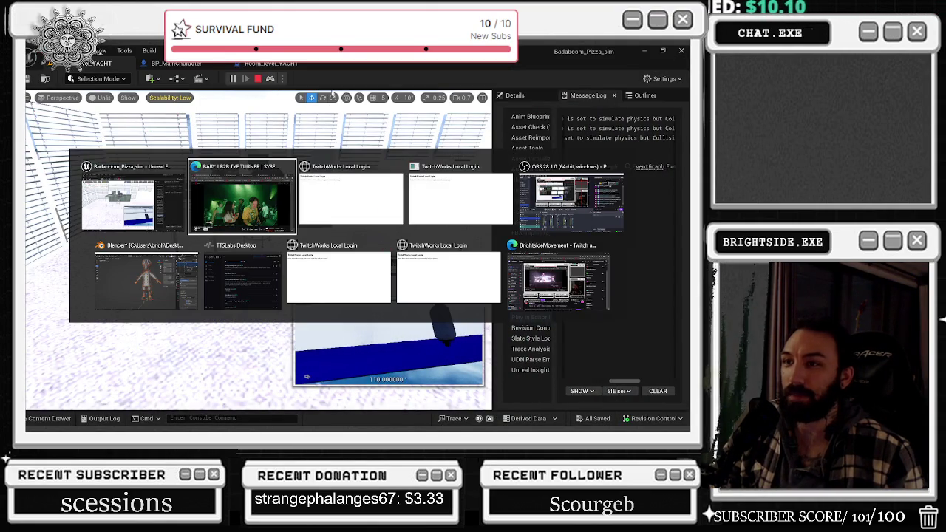
key("Escape")
key("Escape")
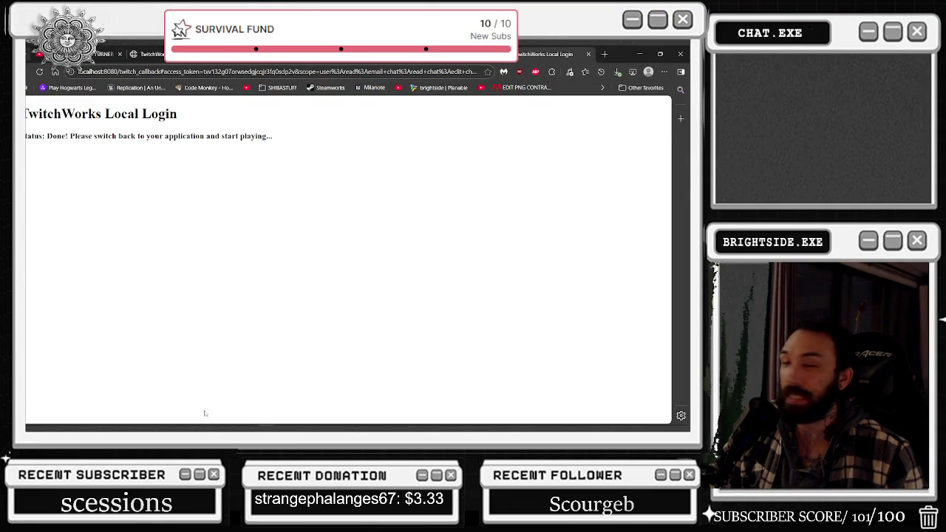
left_click(639, 54)
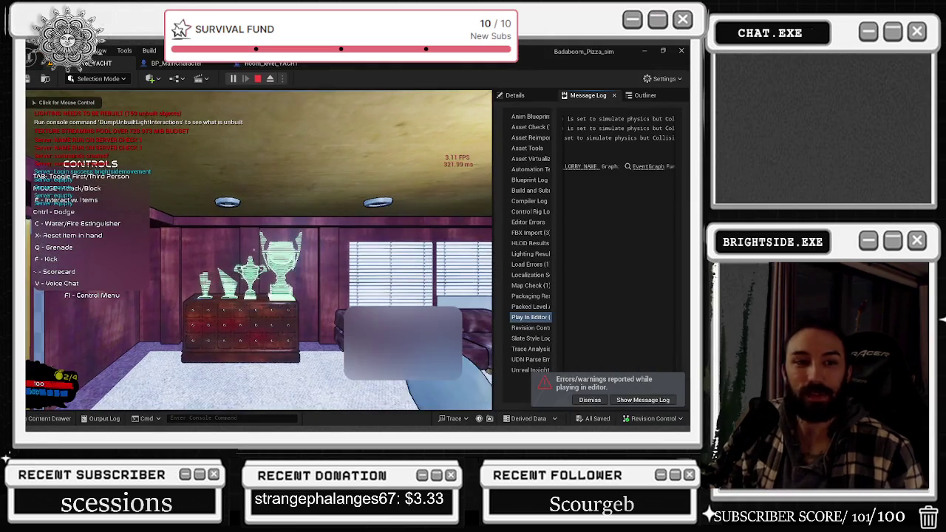
Switch to the third-person camera and walk the chef forward across the yacht deck.
key("Tab")
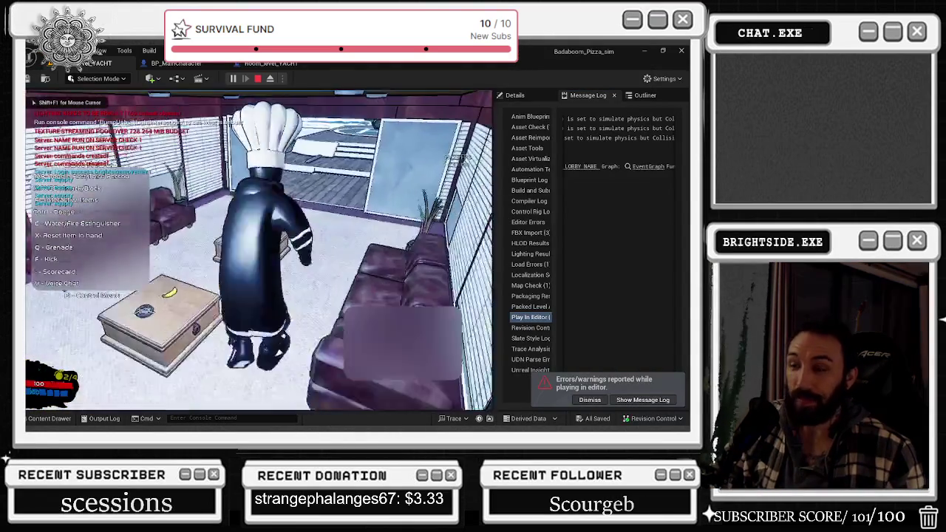
key("w")
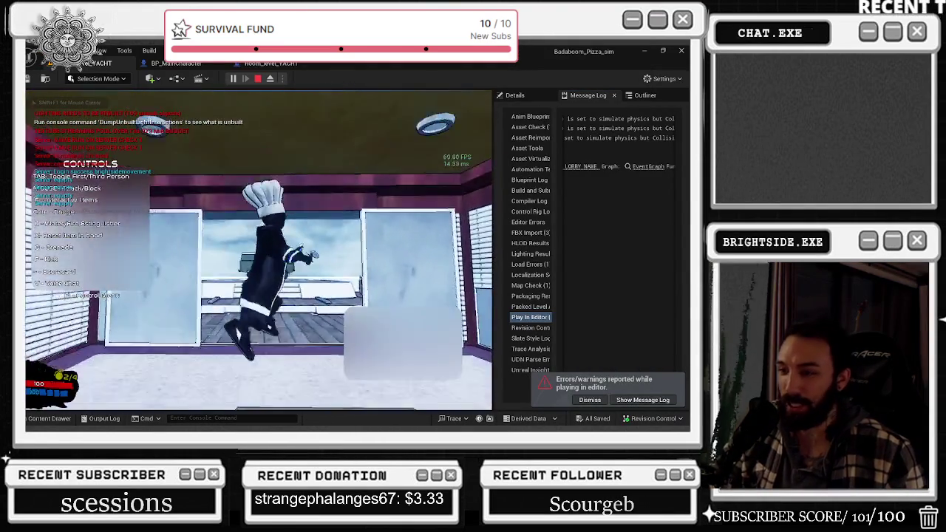
key("w")
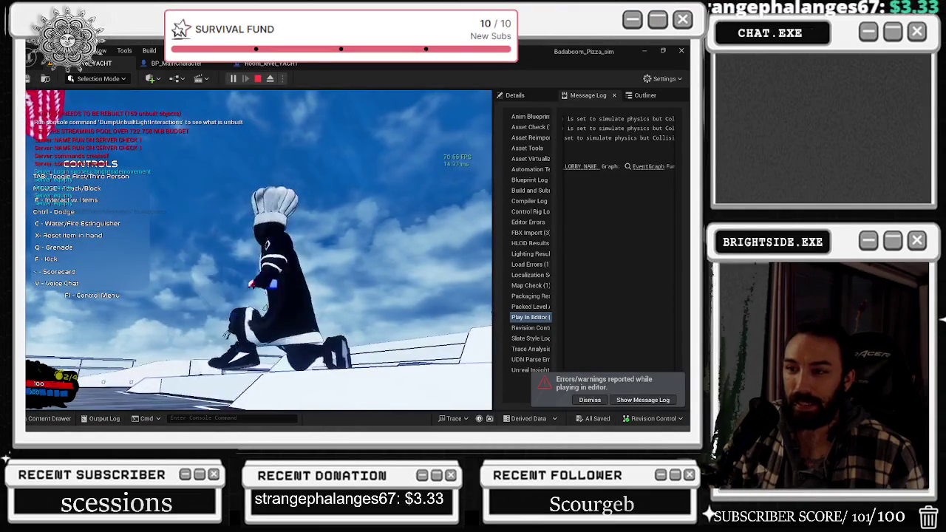
key("w")
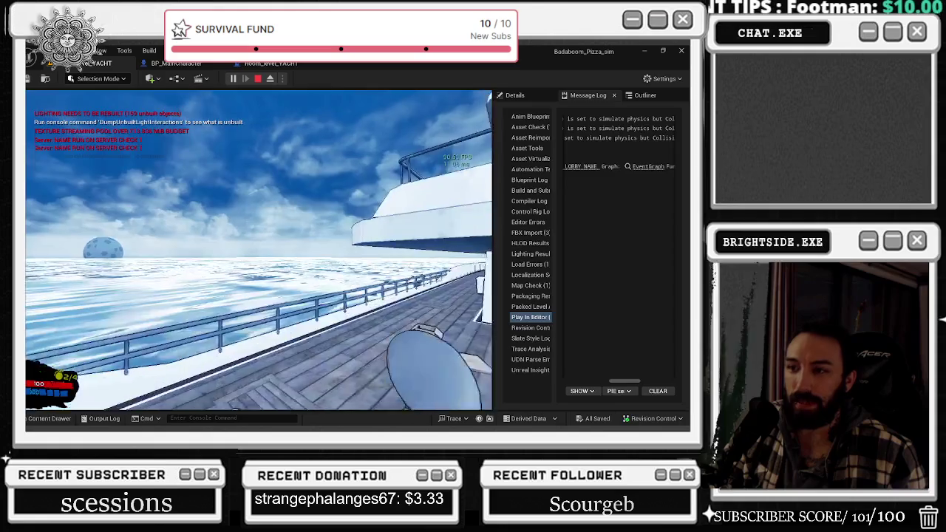
Throw two held items, then stop the play session with Escape.
left_click(258, 250)
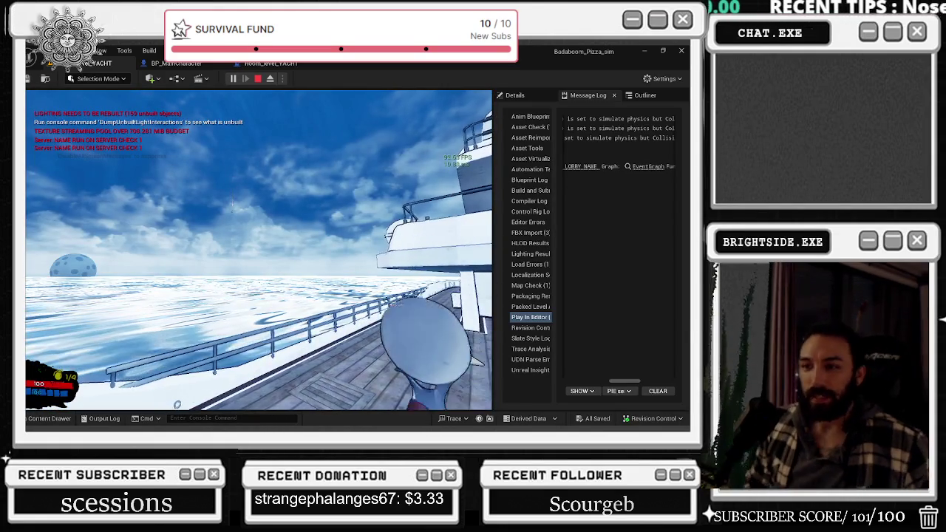
left_click(259, 249)
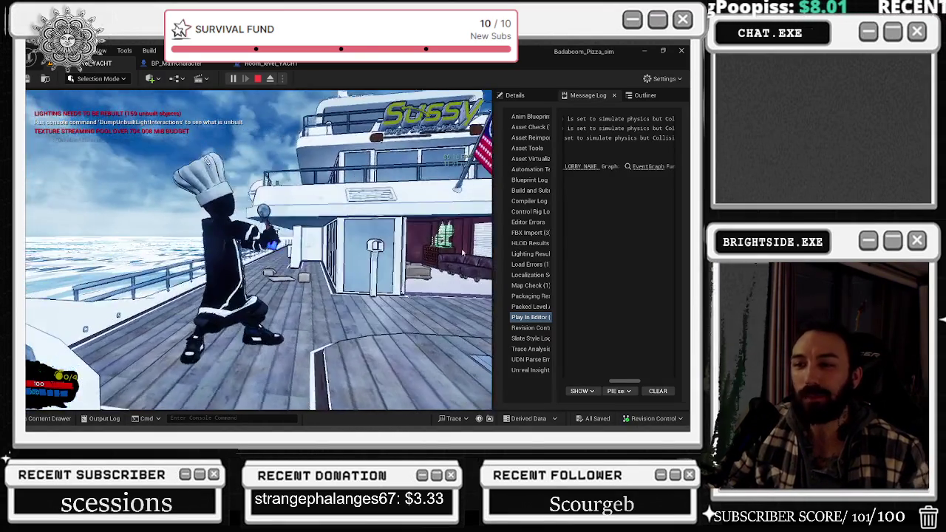
key("Escape")
key("alt+Tab")
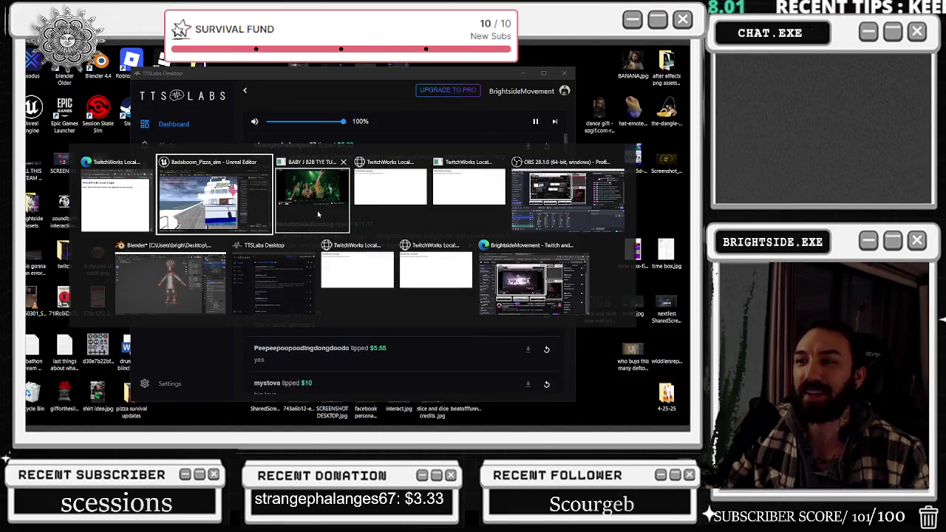
Back in Blender, select the chef mesh and switch it through Weight Paint into Edit Mode.
left_click(170, 281)
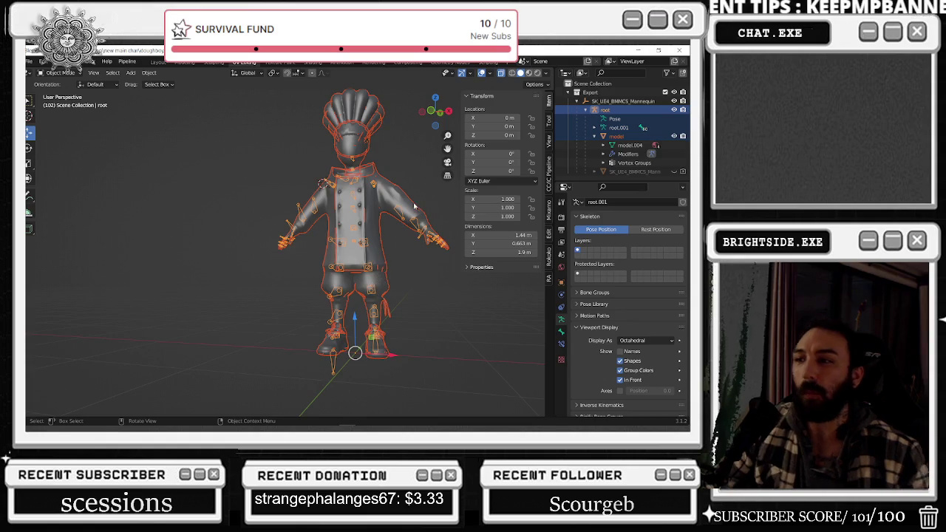
mouse_move(359, 204)
middle_mouse_down()
mouse_move(397, 201)
mouse_move(340, 203)
middle_mouse_up()
left_click(340, 203)
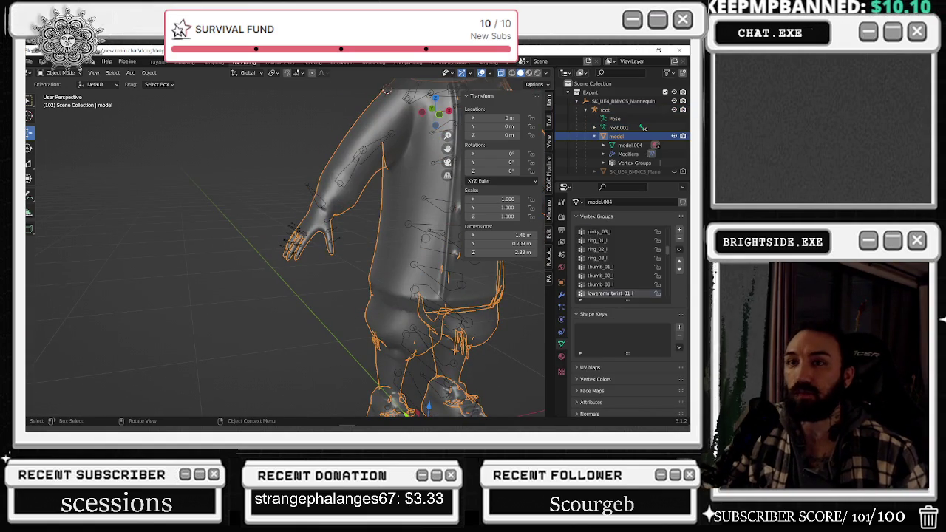
left_click(59, 72)
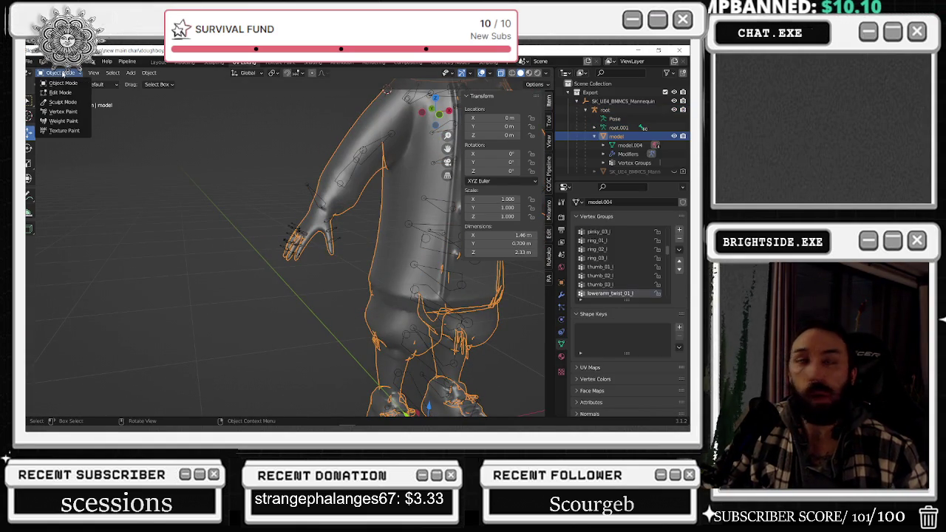
left_click(64, 122)
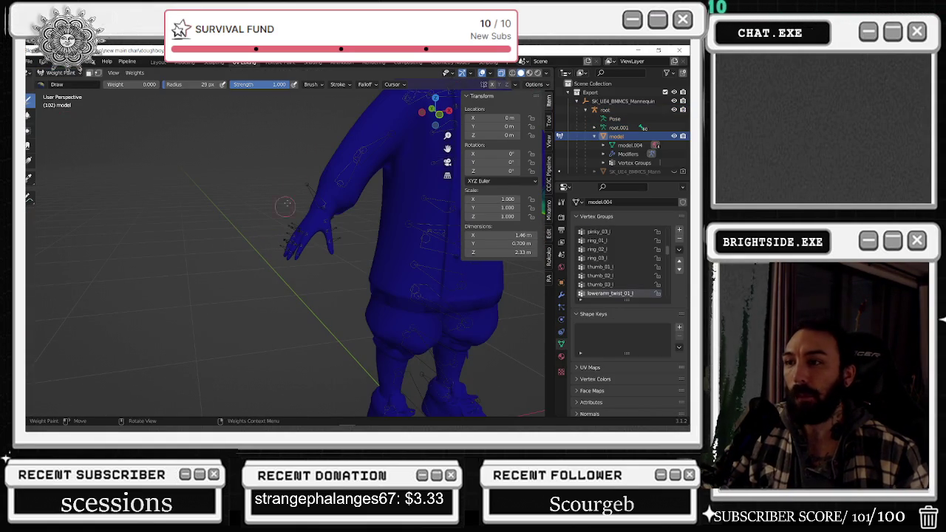
middle_click_drag(212, 154, 450, 206)
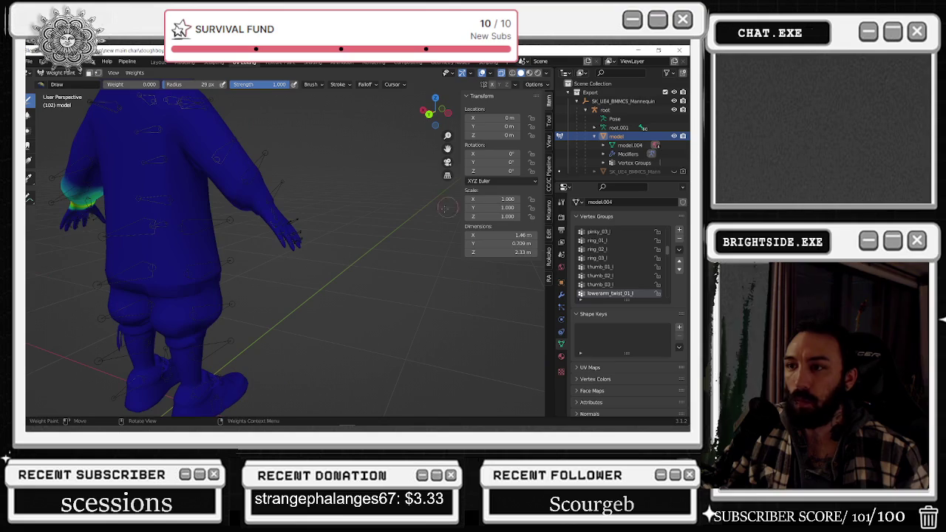
left_click(59, 73)
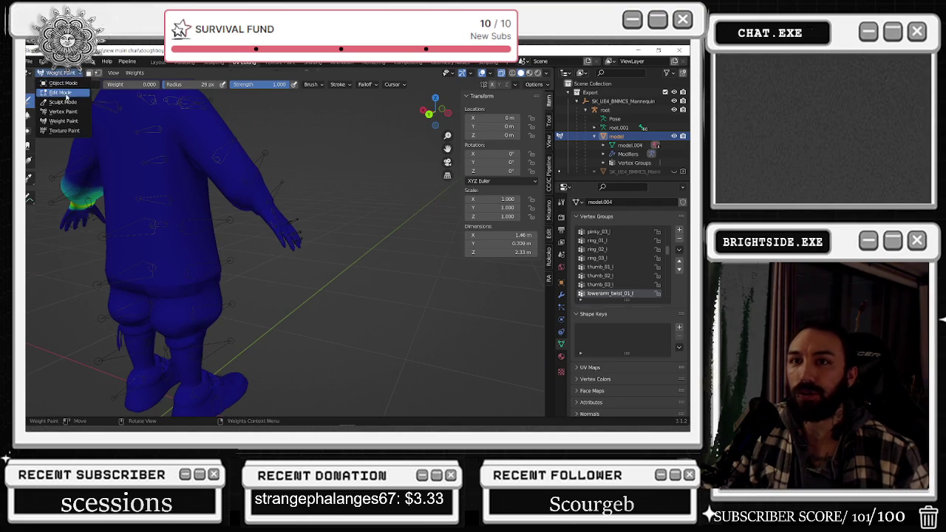
left_click(59, 95)
scroll(656, 266, "up", 5)
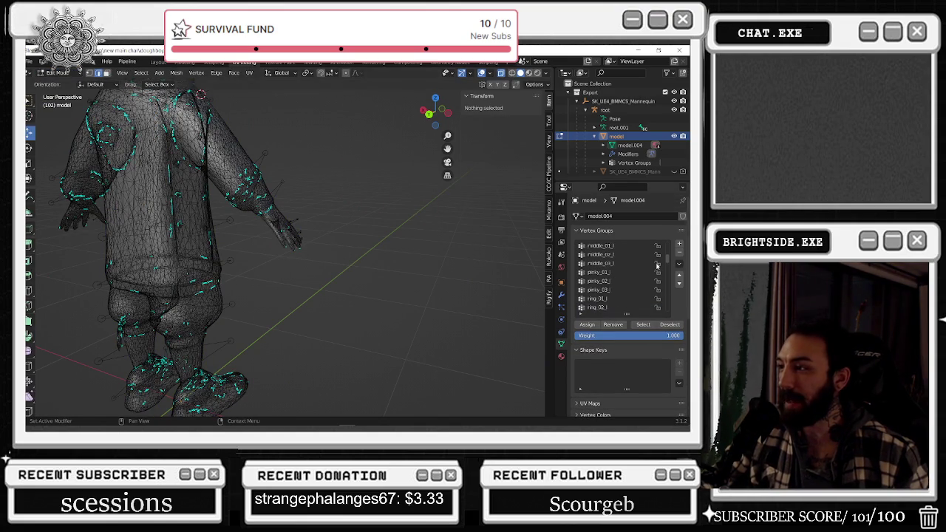
scroll(669, 257, "up", 10)
Select and then clear the vertices of the spine_01, spine_02 and spine_03 groups.
left_click(607, 253)
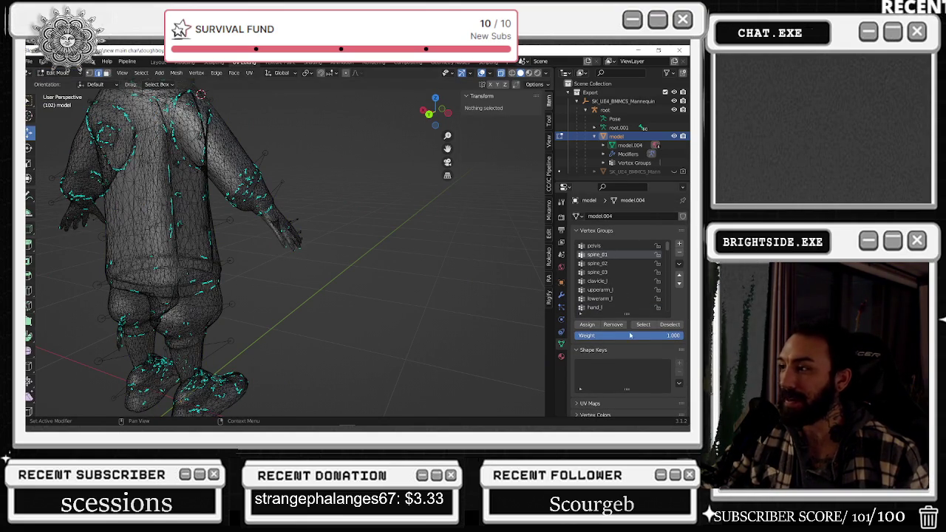
left_click(643, 324)
left_click(390, 250)
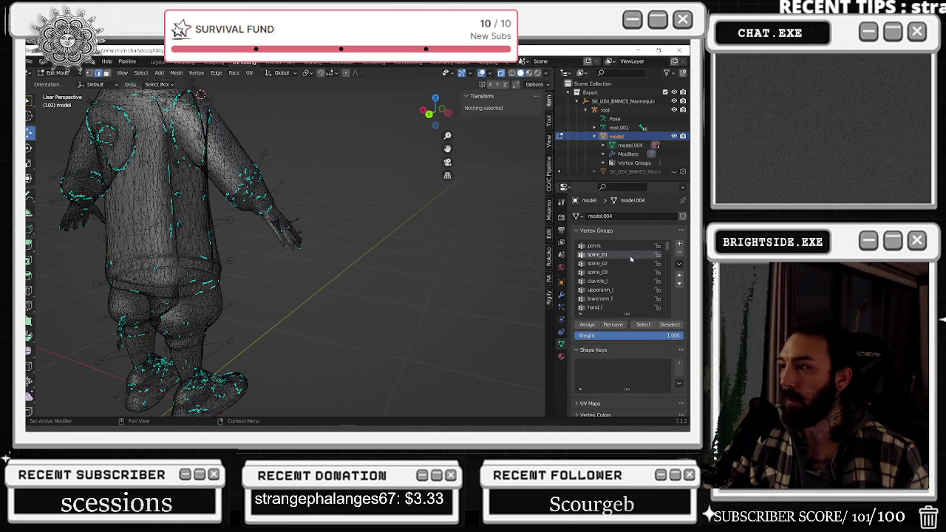
left_click(627, 263)
left_click(643, 326)
left_click(419, 263)
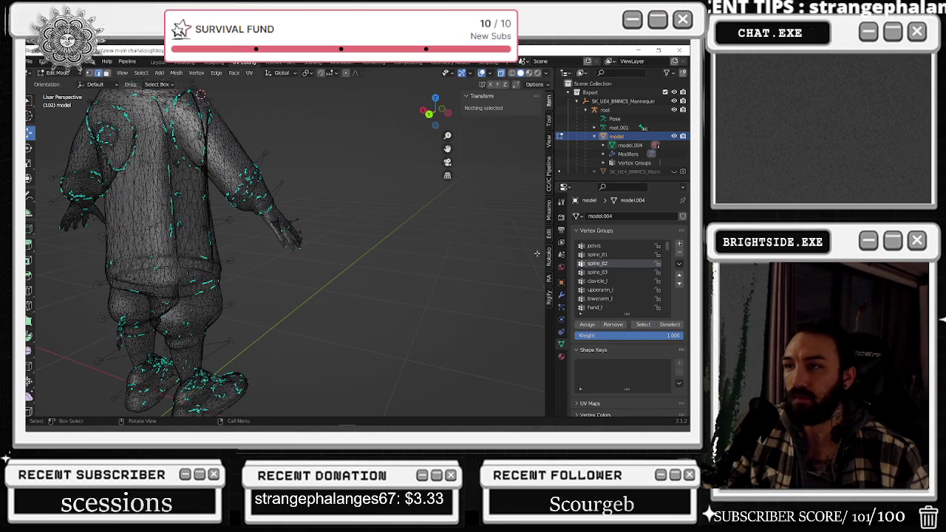
left_click(619, 272)
left_click(642, 326)
scroll(409, 257, "up", 2)
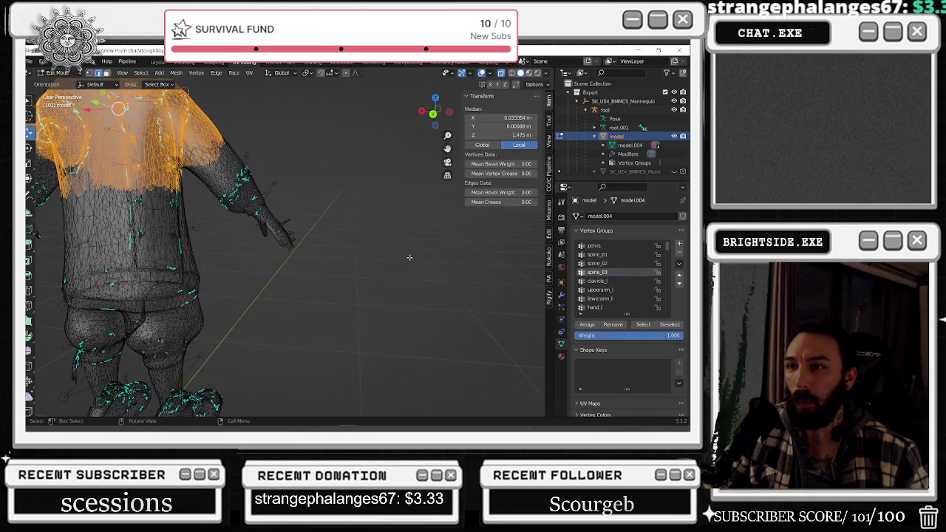
left_click(409, 257)
Select and then clear the vertices of the clavicle_l and upperarm_l groups.
left_click(597, 280)
left_click(643, 325)
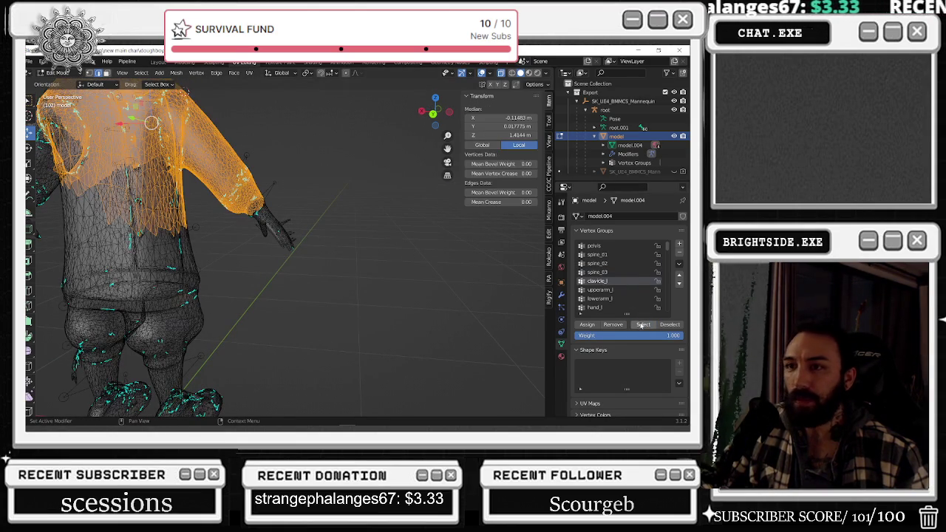
scroll(411, 233, "down", 3)
mouse_move(411, 233)
middle_mouse_down()
mouse_move(247, 219)
mouse_move(219, 198)
middle_mouse_up()
left_click(247, 220)
left_click(599, 290)
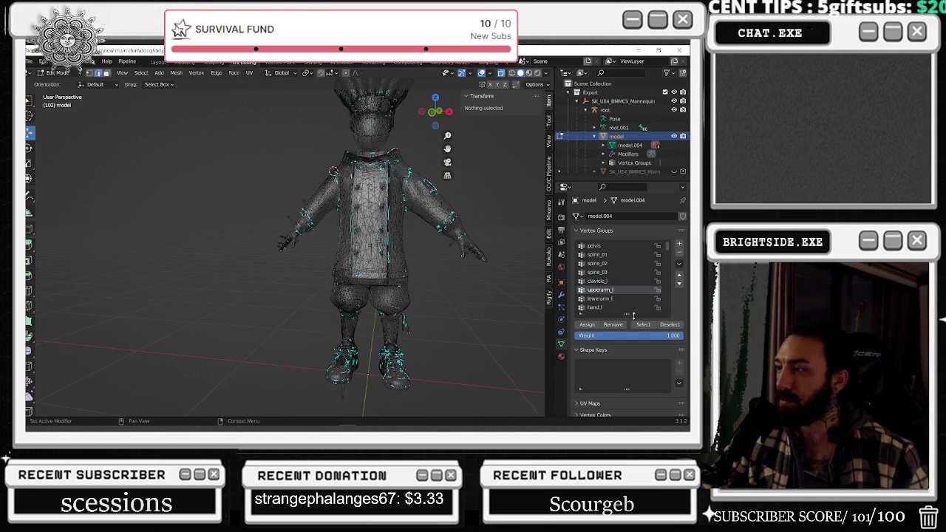
left_click(643, 324)
middle_click_drag(394, 261, 354, 265)
left_click(354, 266)
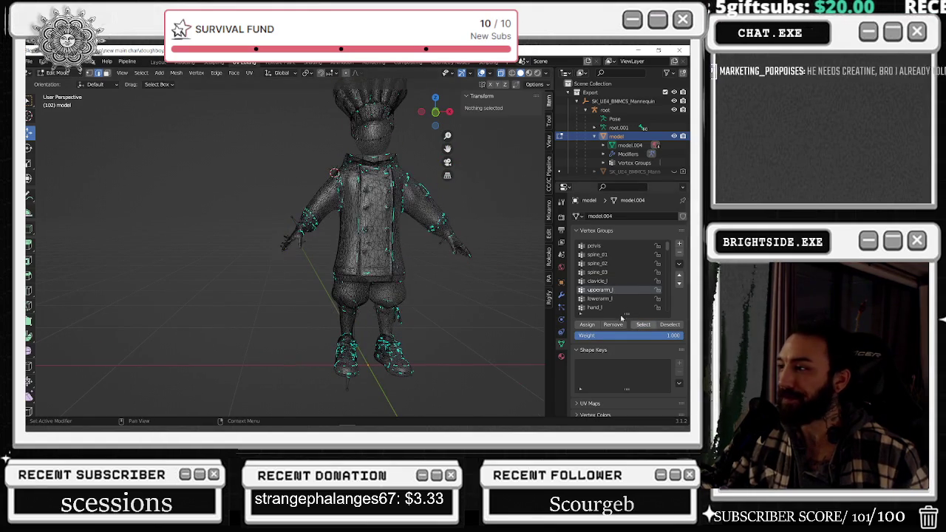
Inspect the lowerarm_l vertices, clear them, then select the hand_l group's vertices.
left_click(643, 324)
middle_click_drag(459, 243, 429, 157)
scroll(429, 158, "up", 3)
left_click(138, 283)
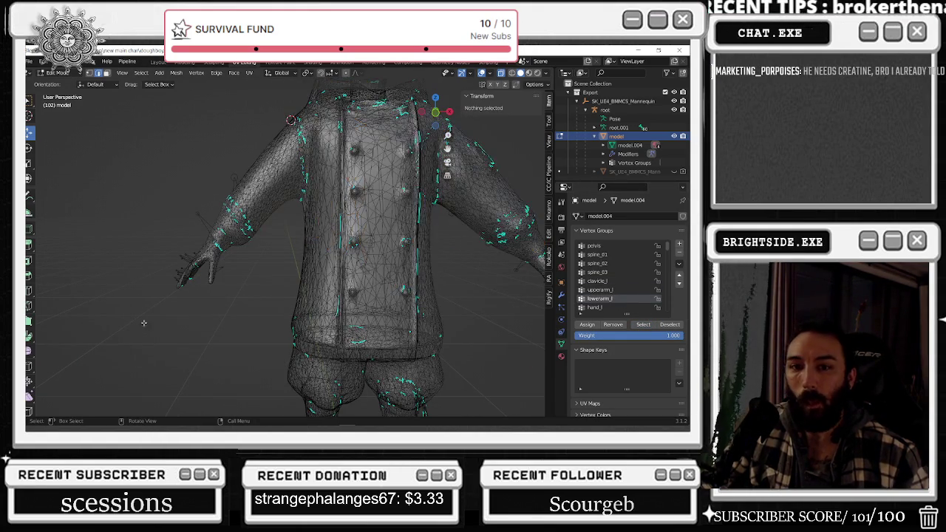
middle_click_drag(354, 295, 374, 291, "shift")
left_click(599, 307)
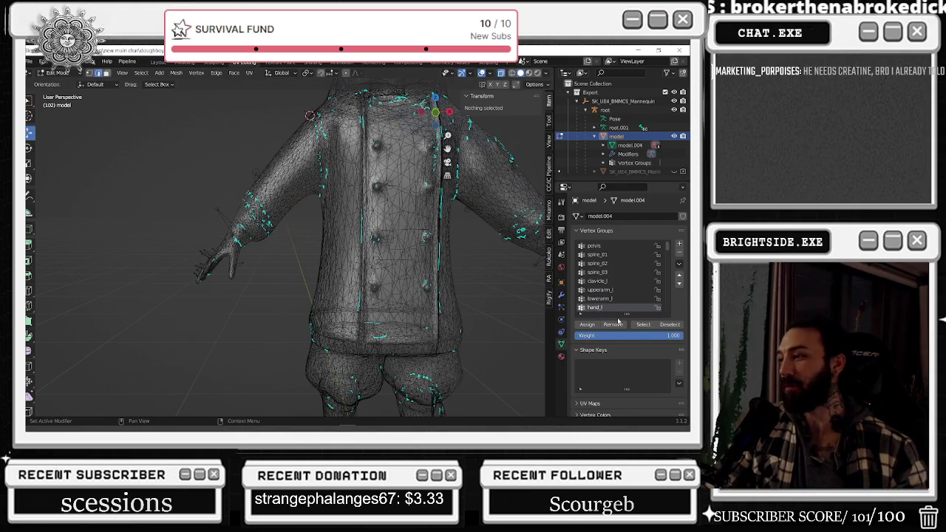
left_click(642, 324)
mouse_move(443, 281)
middle_mouse_down("shift")
mouse_move(296, 279)
mouse_move(395, 262)
middle_mouse_up("shift")
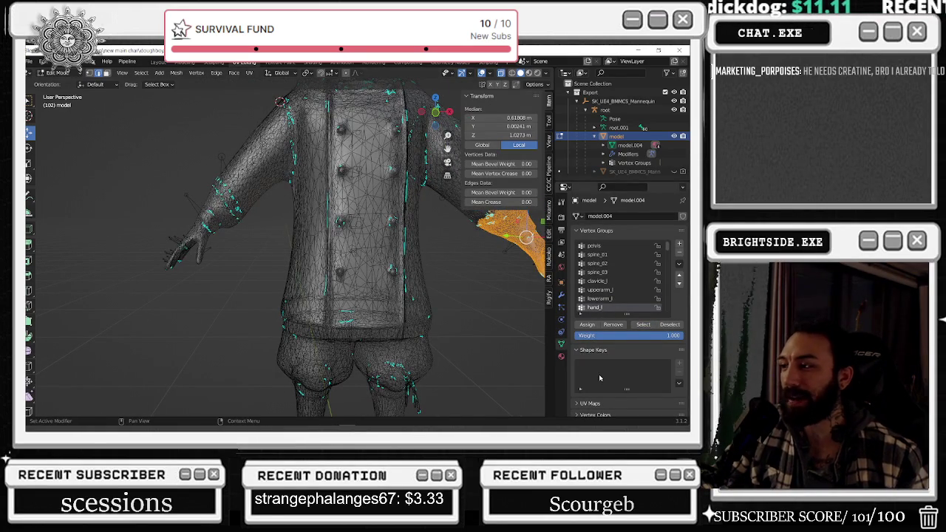
Type stray text into the Properties search field, then clear the filter with Escape.
left_click(612, 188)
type("creatinge")
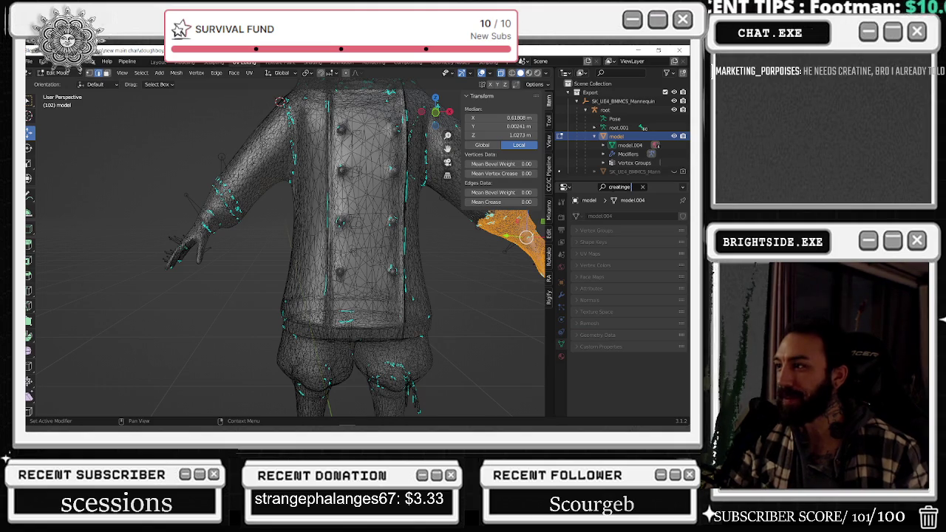
type(" 5")
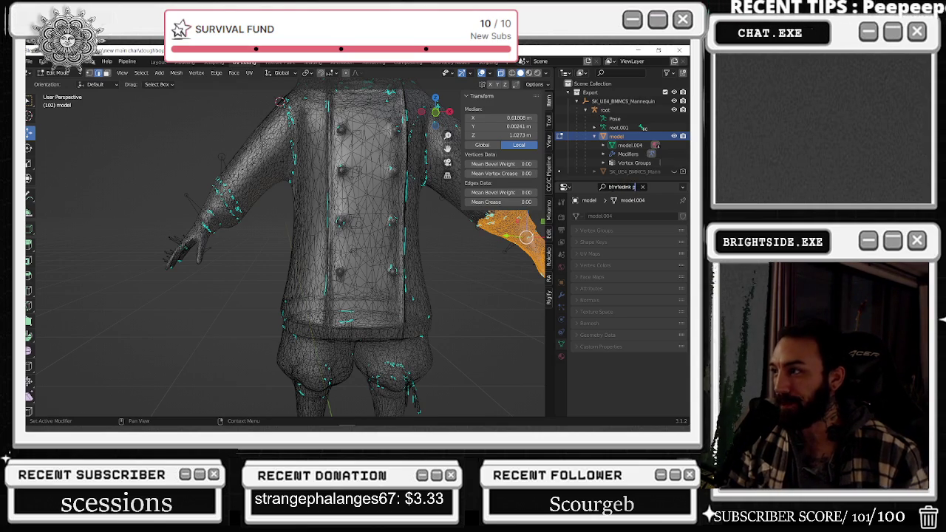
type("sosopruehdf")
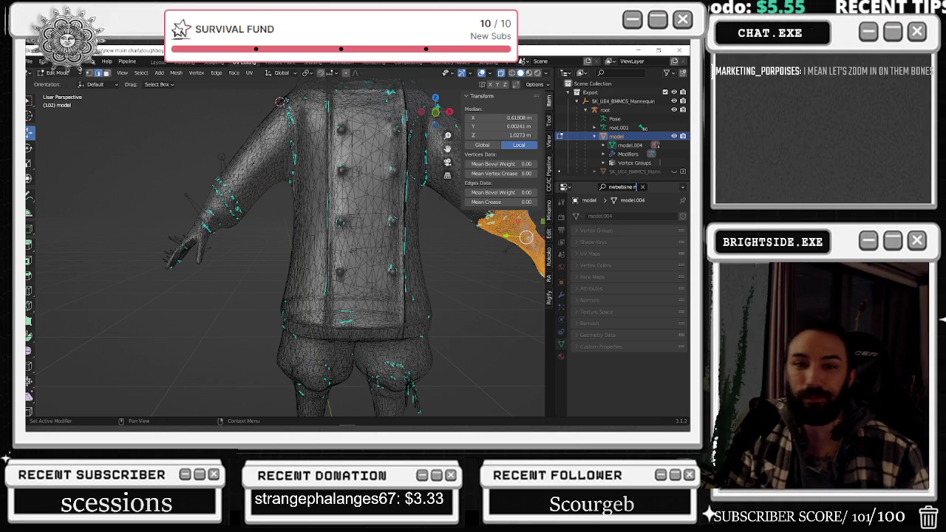
key("Escape")
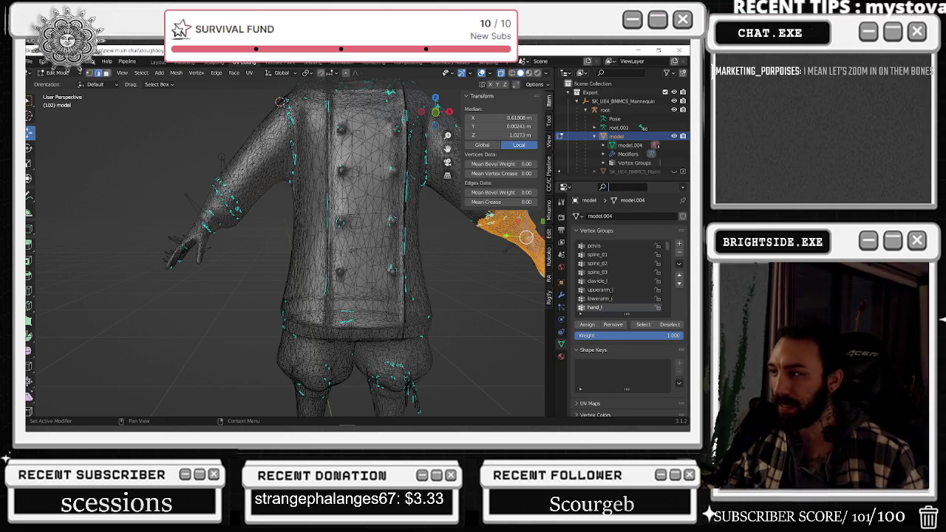
Select and deselect the spine_01, spine_02 and clavicle_l group vertices in turn.
scroll(495, 285, "down", 3)
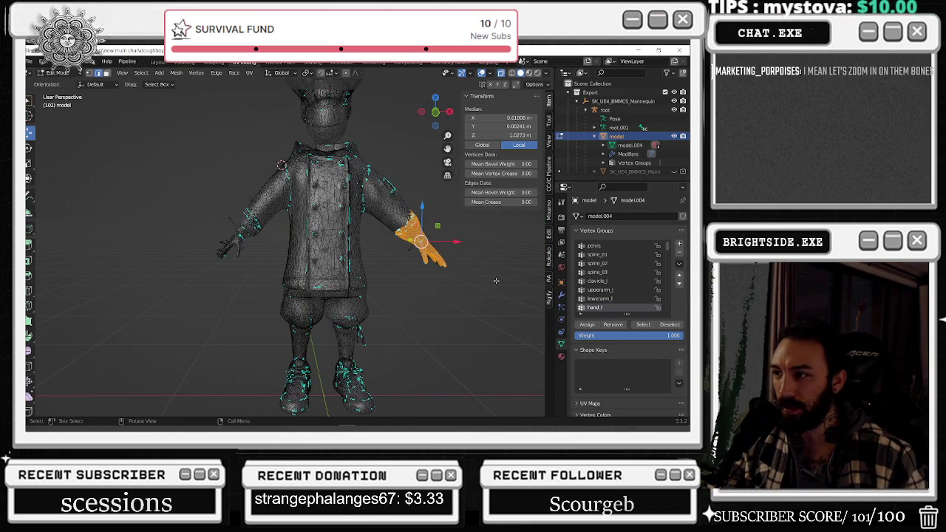
scroll(443, 281, "up", 4)
scroll(443, 281, "down", 2)
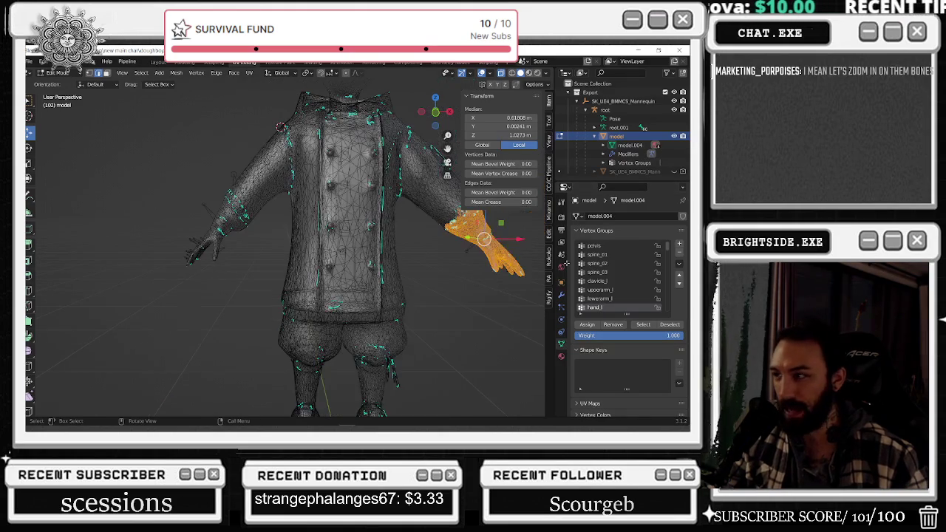
left_click(641, 325)
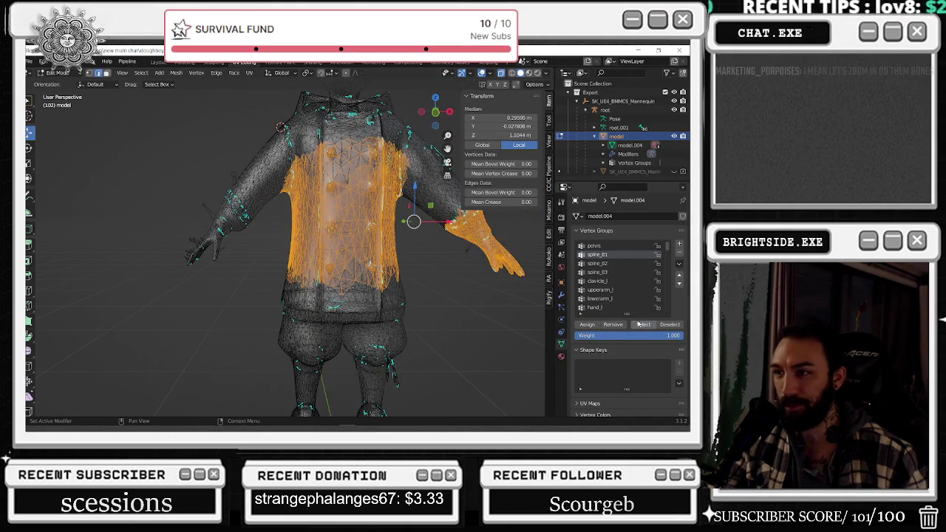
key("alt+a")
left_click(597, 263)
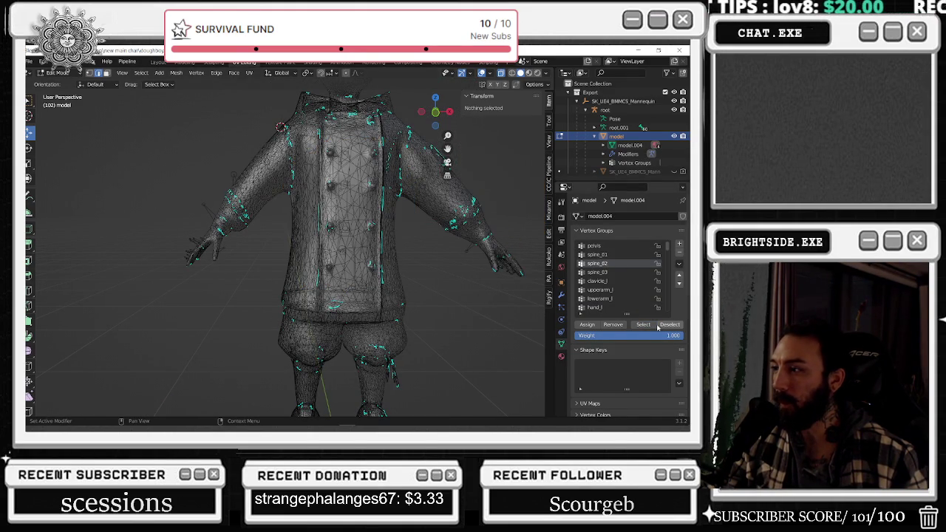
left_click(643, 325)
left_click(670, 324)
left_click(597, 281)
left_click(643, 324)
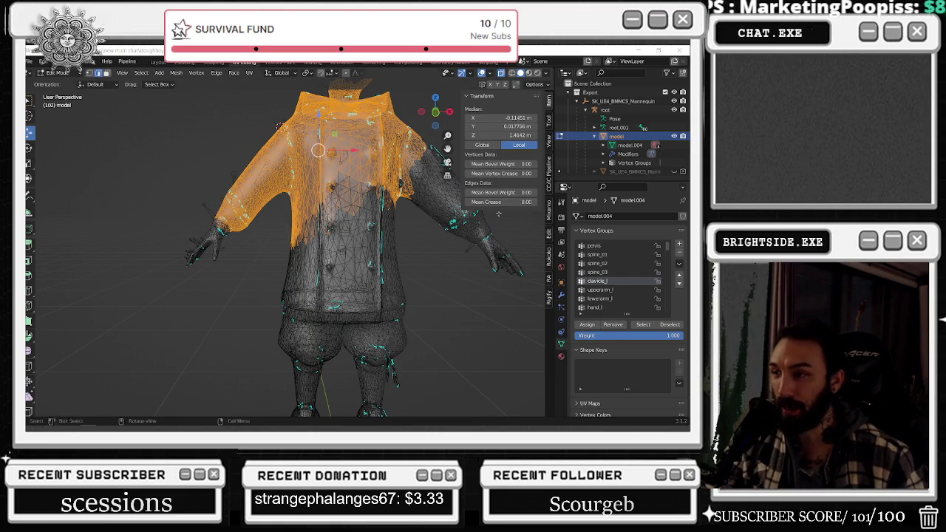
key("alt+a")
Check the upperarm_l and lowerarm_l group vertices from the side and front.
left_click(599, 290)
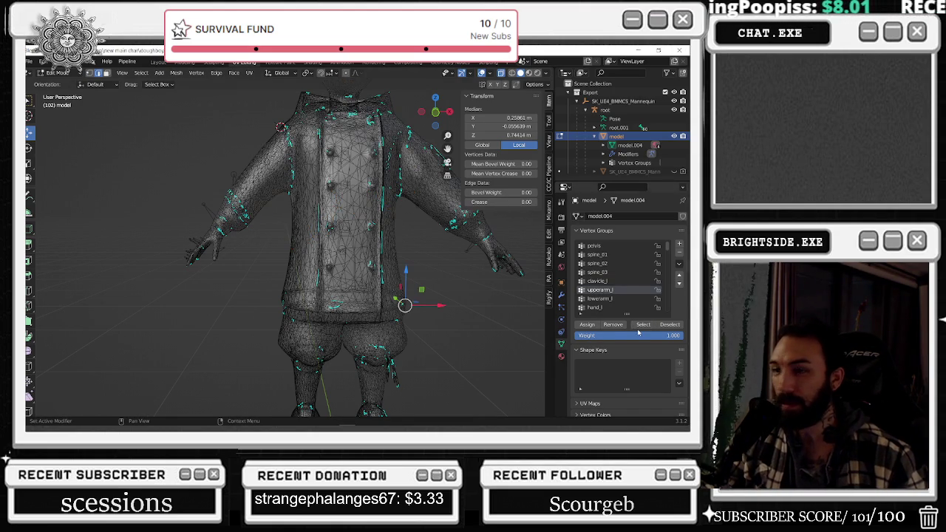
left_click(641, 326)
mouse_move(310, 244)
middle_mouse_down()
mouse_move(414, 244)
mouse_move(347, 243)
middle_mouse_up()
key("alt+a")
left_click(599, 298)
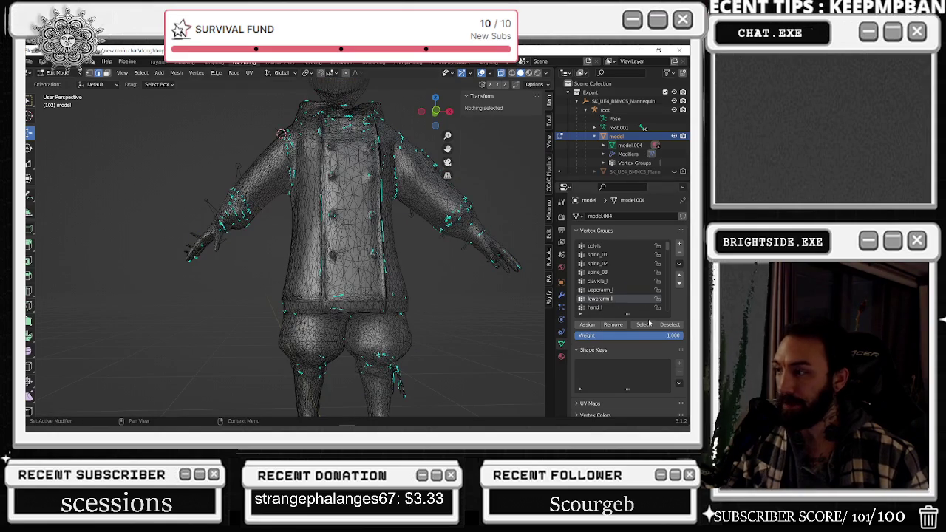
left_click(643, 324)
middle_click_drag(409, 258, 443, 260)
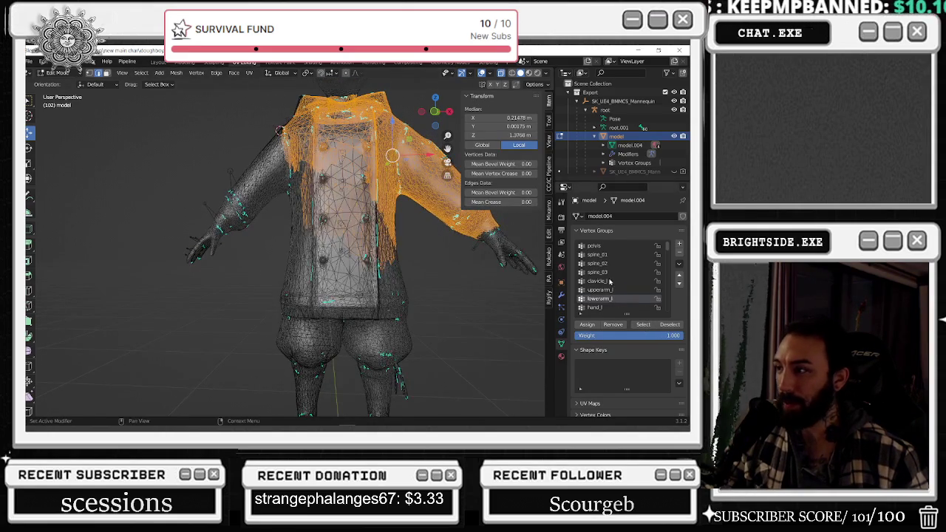
Check the hand_l group, then select the index_01_l finger vertices and view them from above.
left_click(608, 307)
key("alt+a")
left_click(644, 324)
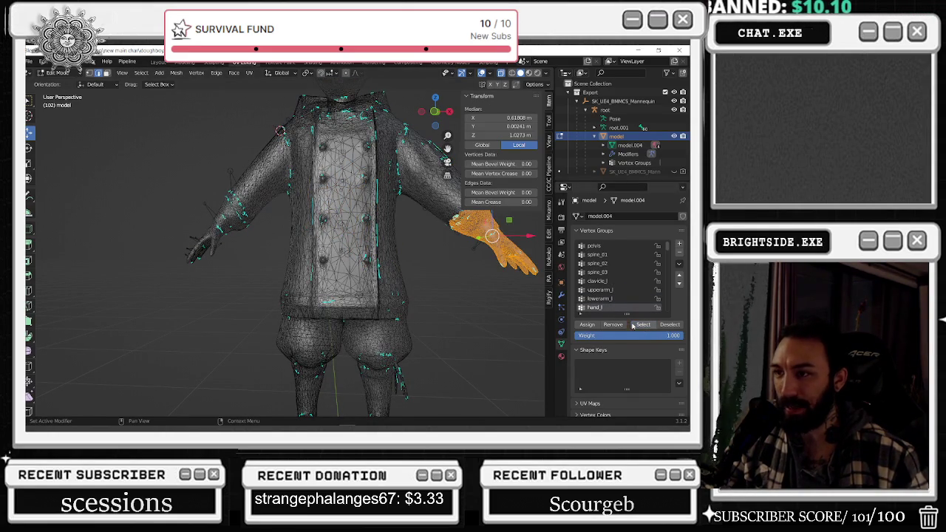
key("alt+a")
scroll(603, 307, "down", 1)
left_click(599, 307)
left_click(642, 324)
mouse_move(514, 302)
middle_mouse_down()
mouse_move(494, 339)
mouse_move(430, 259)
mouse_move(386, 320)
mouse_move(413, 296)
middle_mouse_up()
Select and inspect the index_02_l and index_03_l vertex groups, deselecting after each.
key("alt+a")
scroll(619, 308, "down", 1)
left_click(619, 307)
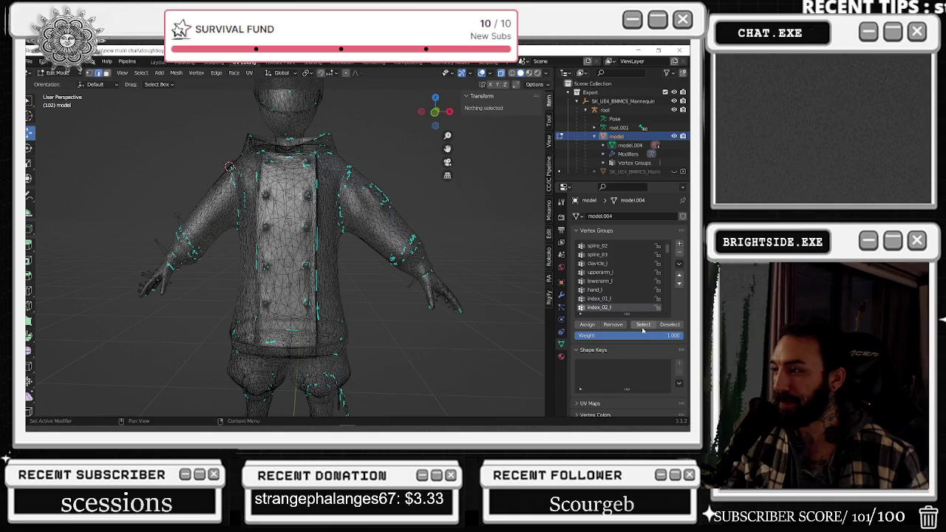
left_click(642, 325)
key("alt+a")
scroll(639, 305, "down", 1)
left_click(624, 308)
left_click(643, 324)
mouse_move(403, 325)
middle_mouse_down()
mouse_move(377, 336)
mouse_move(404, 337)
middle_mouse_up()
key("alt+a")
Check the middle_01_l and middle_02_l vertices on the left hand, orbiting to inspect.
scroll(619, 303, "down", 1)
left_click(598, 307)
left_click(644, 326)
key("alt+a")
scroll(617, 300, "down", 1)
scroll(616, 300, "down", 1)
left_click(616, 298)
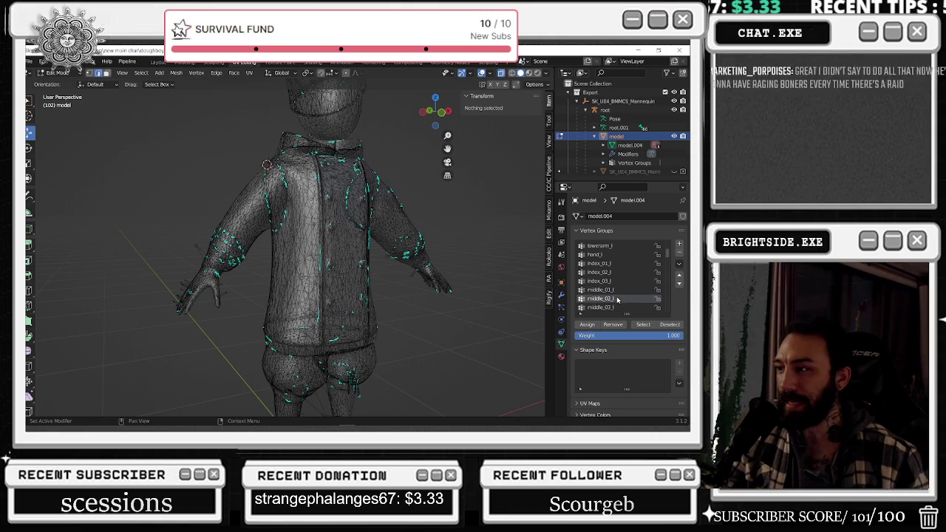
left_click(643, 324)
mouse_move(432, 287)
middle_mouse_down()
mouse_move(379, 302)
mouse_move(361, 354)
mouse_move(473, 334)
middle_mouse_up()
key("alt+a")
Check the middle_03_l and pinky_01_l vertex groups, clearing the selection after each.
left_click(600, 306)
left_click(642, 324)
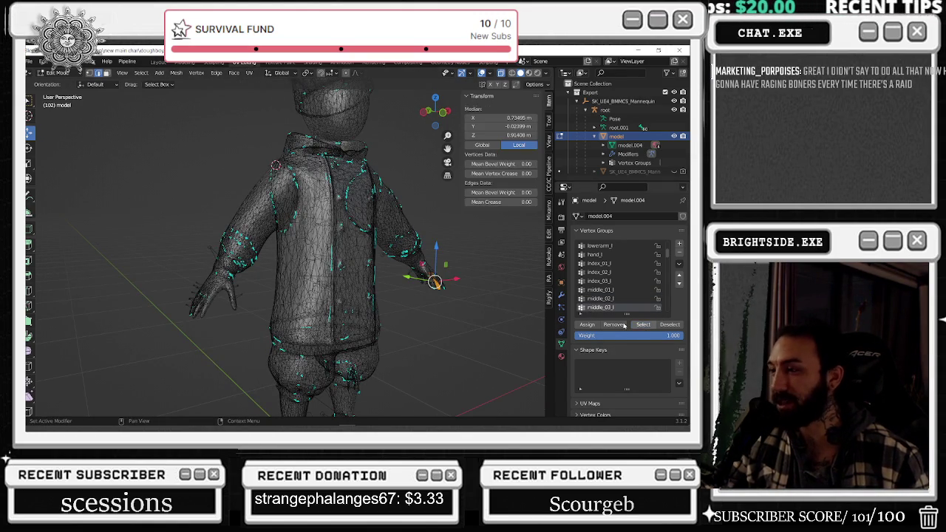
key("alt+a")
scroll(625, 313, "down", 1)
left_click(620, 309)
left_click(641, 327)
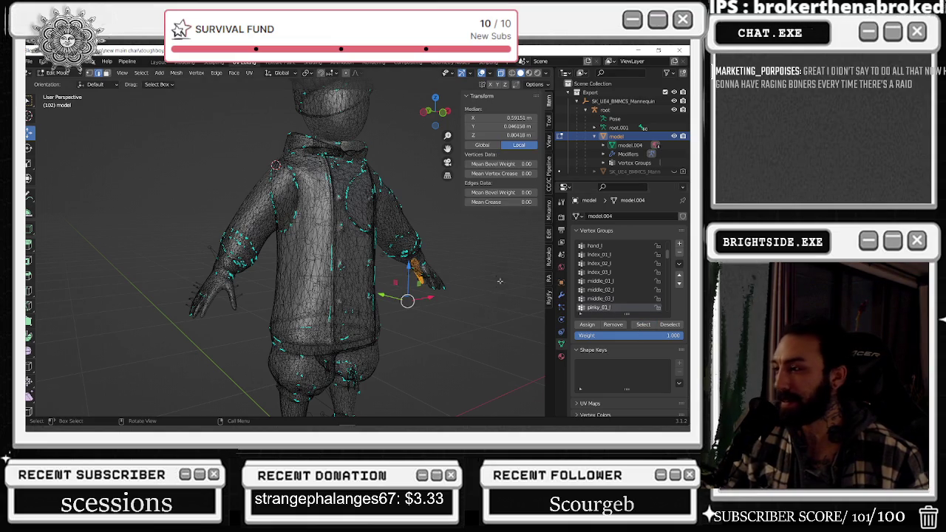
middle_click_drag(499, 286, 492, 273)
left_click(489, 304)
Check the pinky_02_l and pinky_03_l vertices, orbiting around the character to inspect pinky_03_l.
scroll(617, 296, "down", 1)
left_click(617, 307)
left_click(642, 325)
key("ctrl+z")
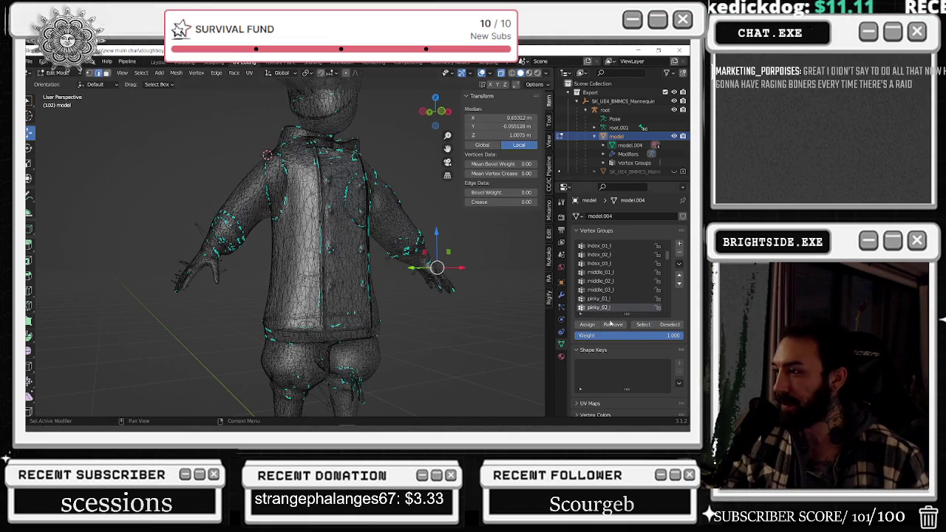
left_click(519, 277)
scroll(593, 298, "down", 1)
left_click(598, 308)
left_click(643, 324)
mouse_move(458, 325)
middle_mouse_down()
mouse_move(413, 323)
mouse_move(536, 311)
middle_mouse_up()
scroll(473, 302, "up", 4)
scroll(495, 276, "down", 2)
middle_click_drag(496, 276, 511, 303)
scroll(592, 290, "up", 5)
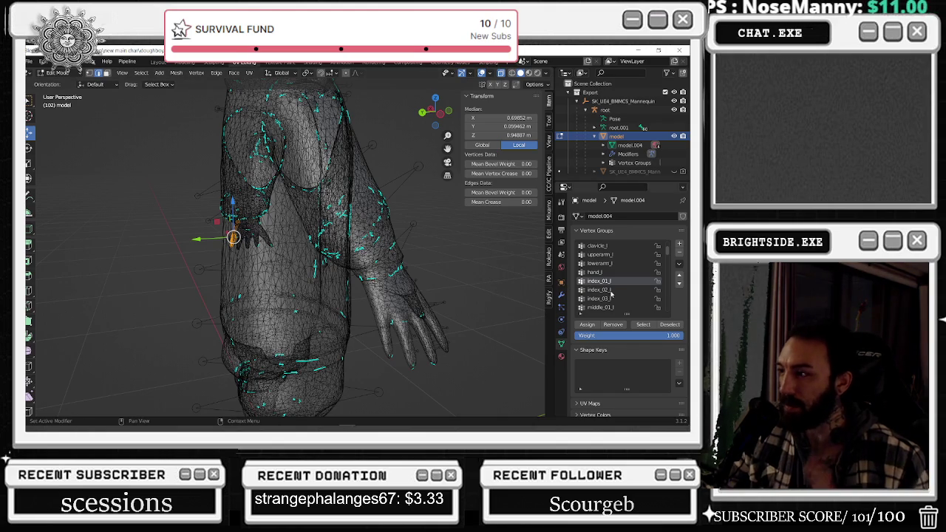
Select the index_01_l vertices and view them from three-quarter, side and back angles, then deselect.
middle_click_drag(443, 280, 561, 266)
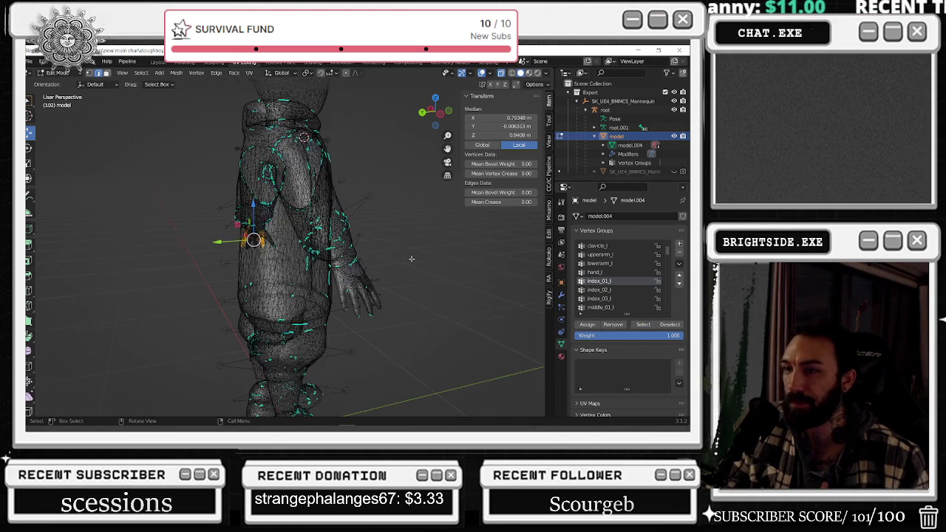
middle_click_drag(296, 259, 191, 257)
left_click(613, 298)
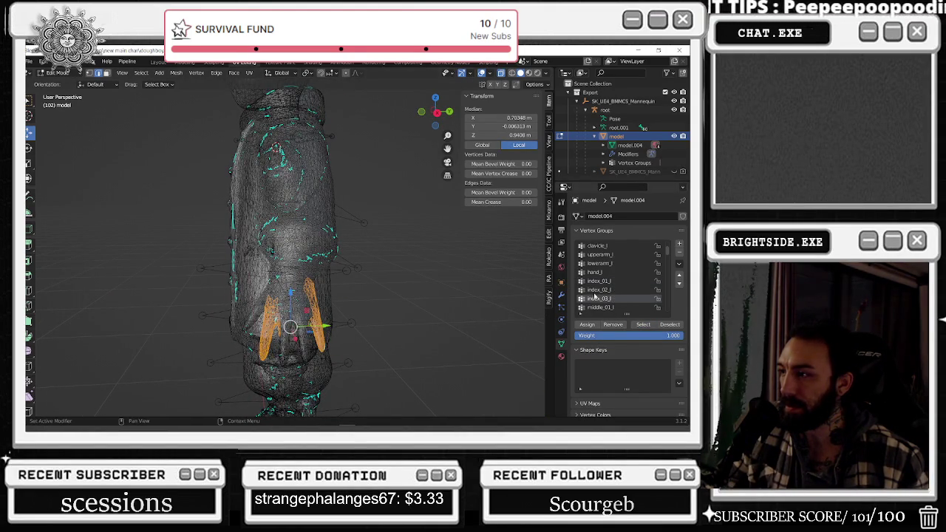
left_click(621, 280)
left_click(643, 324)
middle_click_drag(444, 281, 467, 274)
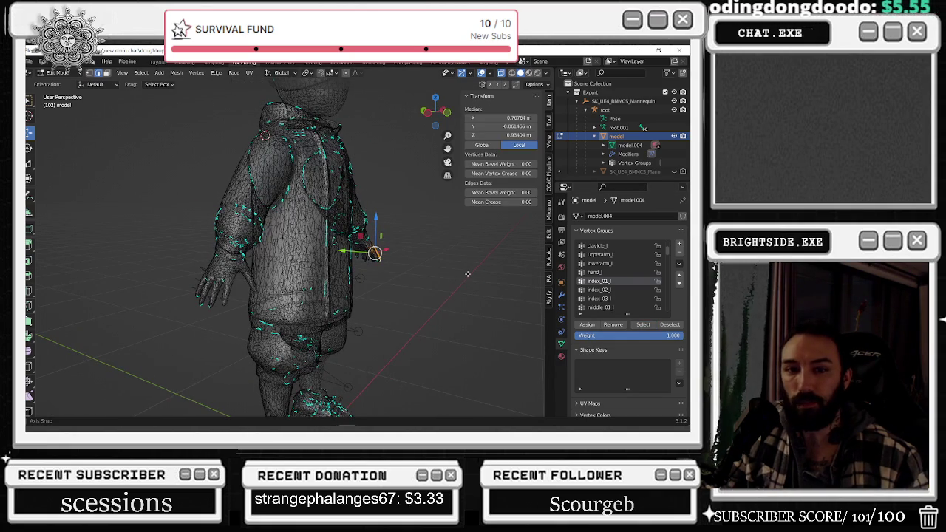
middle_click_drag(466, 274, 495, 274)
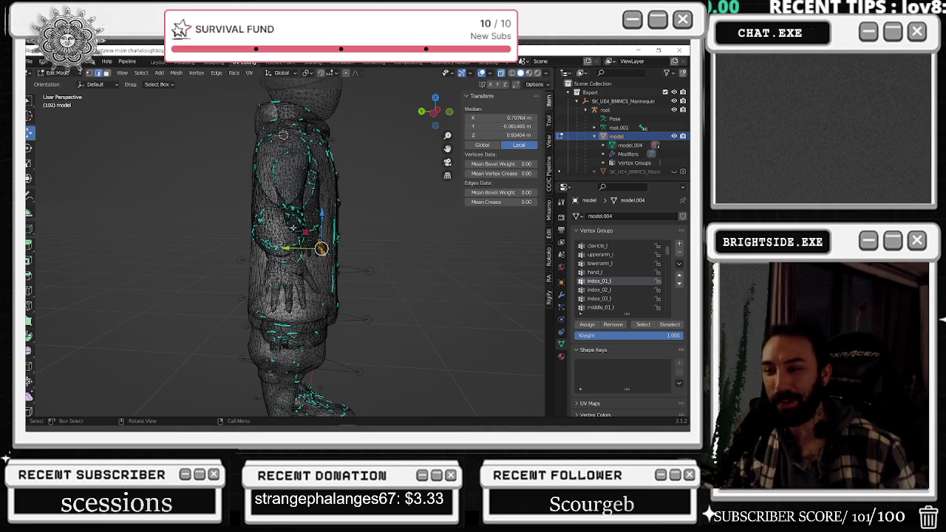
mouse_move(321, 247)
middle_mouse_down()
mouse_move(436, 255)
mouse_move(390, 244)
middle_mouse_up()
left_click(471, 265)
scroll(391, 244, "up", 3)
middle_click_drag(362, 269, 355, 287)
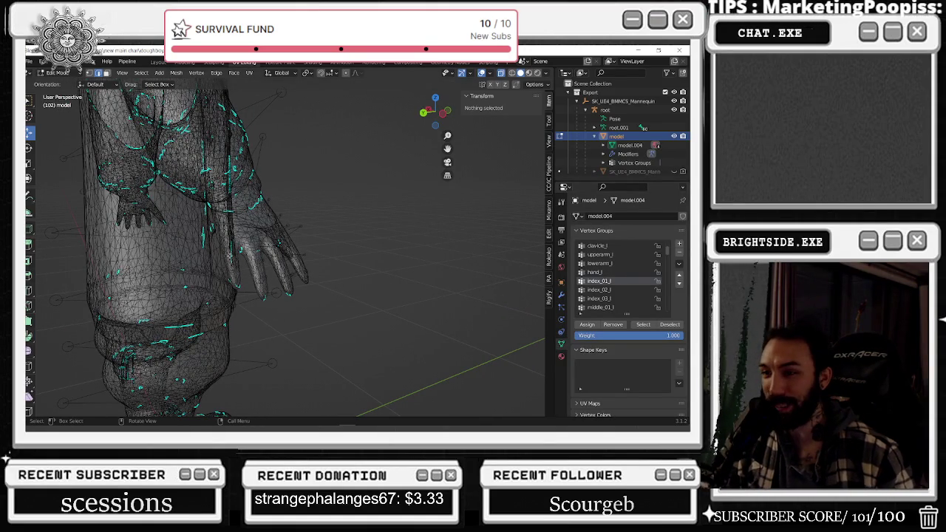
Select the index_02_l vertices and orbit around the hand to inspect them, then deselect.
scroll(337, 241, "up", 3)
scroll(350, 232, "up", 2)
scroll(350, 231, "up", 1)
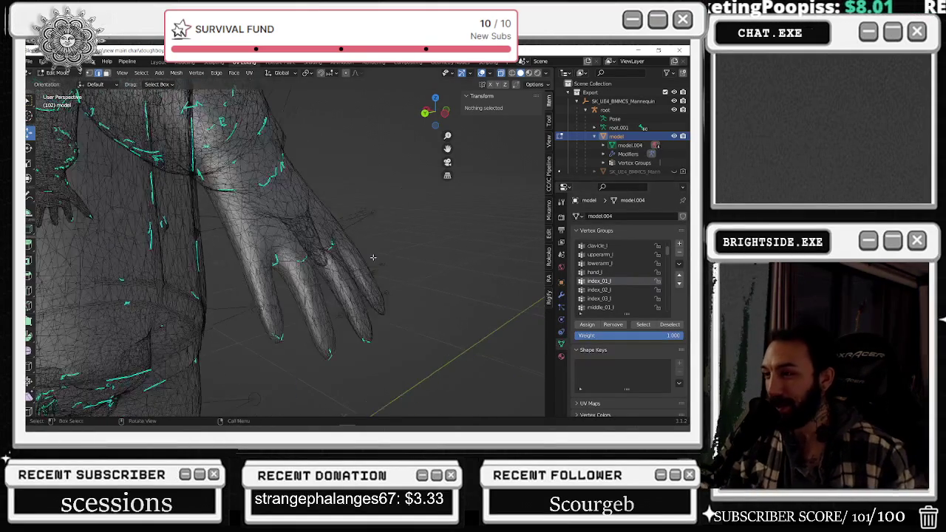
scroll(443, 251, "down", 3)
scroll(505, 272, "down", 2)
left_click(633, 293)
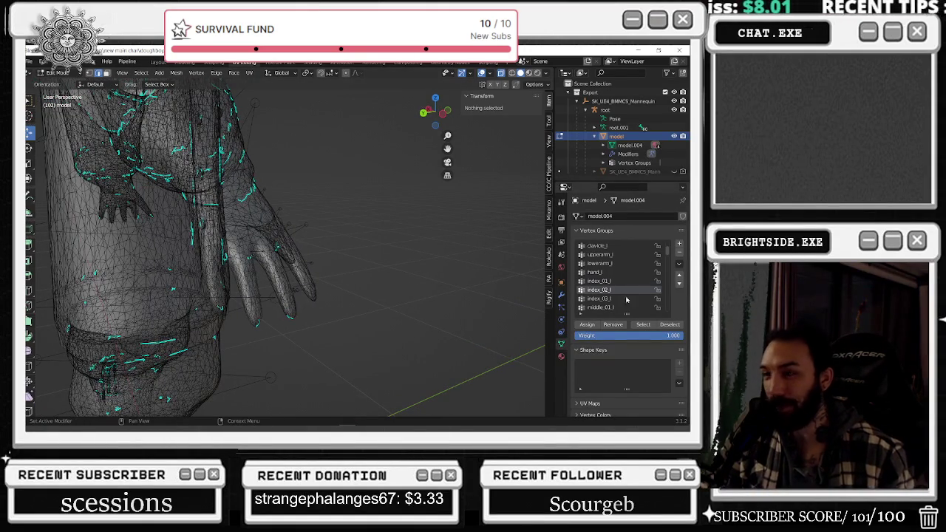
left_click(639, 325)
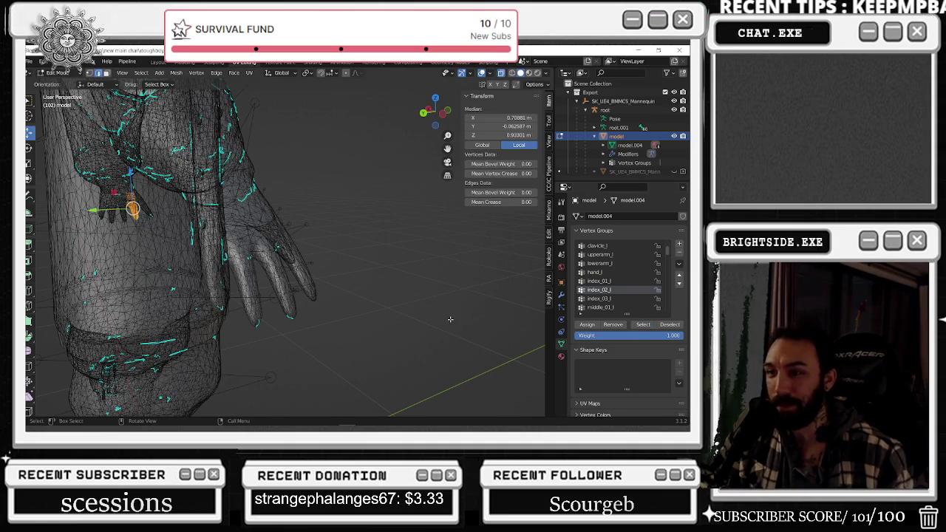
middle_click_drag(385, 302, 397, 291)
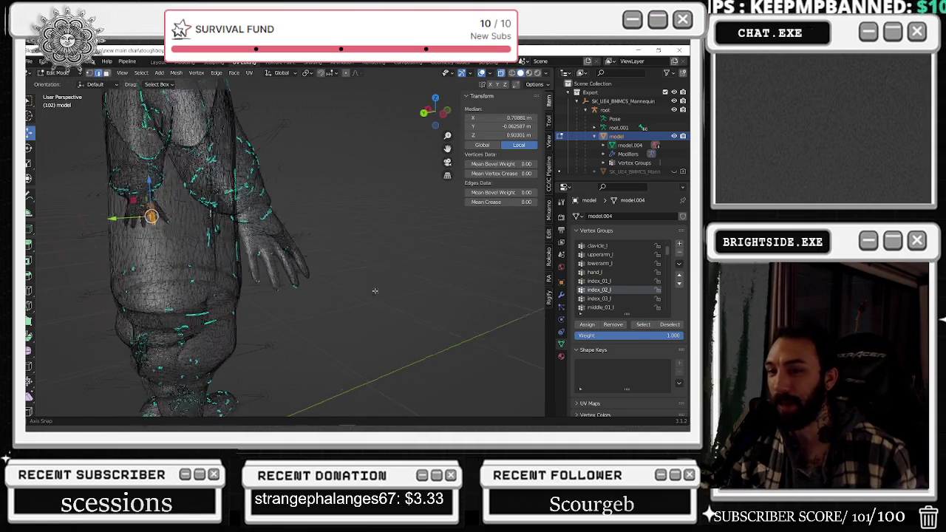
middle_click_drag(420, 244, 509, 262)
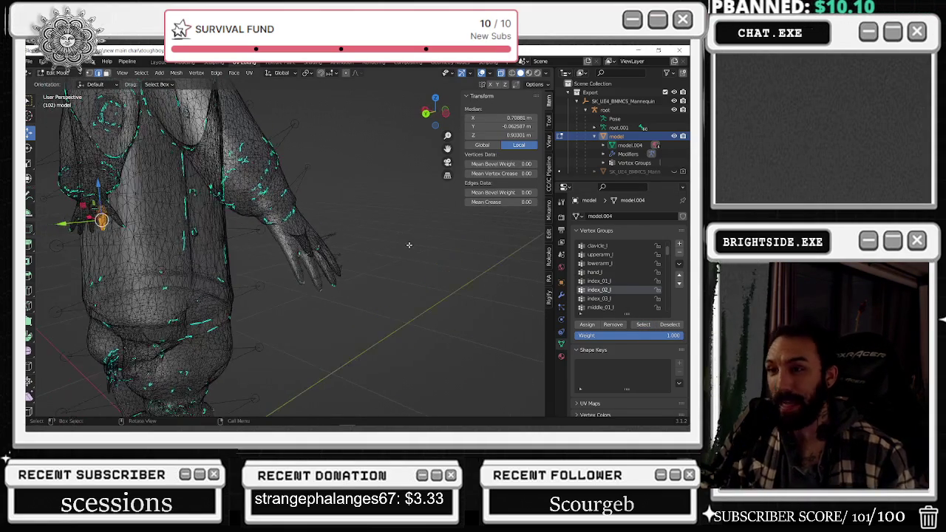
left_click(509, 263)
Check the index_03_l and middle_01_l vertex groups, deselecting after each.
left_click(631, 299)
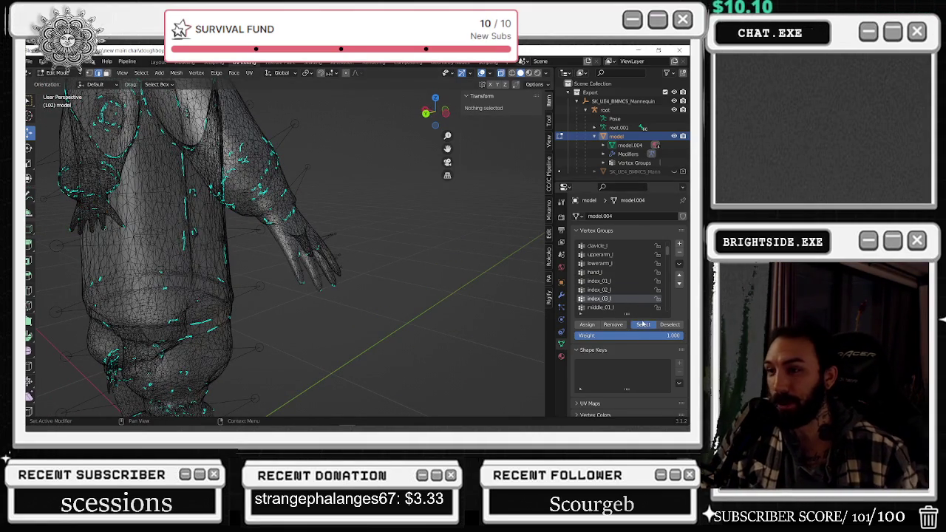
left_click(643, 325)
key("alt+a")
scroll(620, 292, "down", 1)
left_click(600, 298)
left_click(642, 324)
middle_click_drag(486, 275, 462, 244)
key("alt+a")
Check the middle_02_l and middle_03_l vertices on the left hand.
left_click(643, 325)
scroll(440, 248, "up", 3)
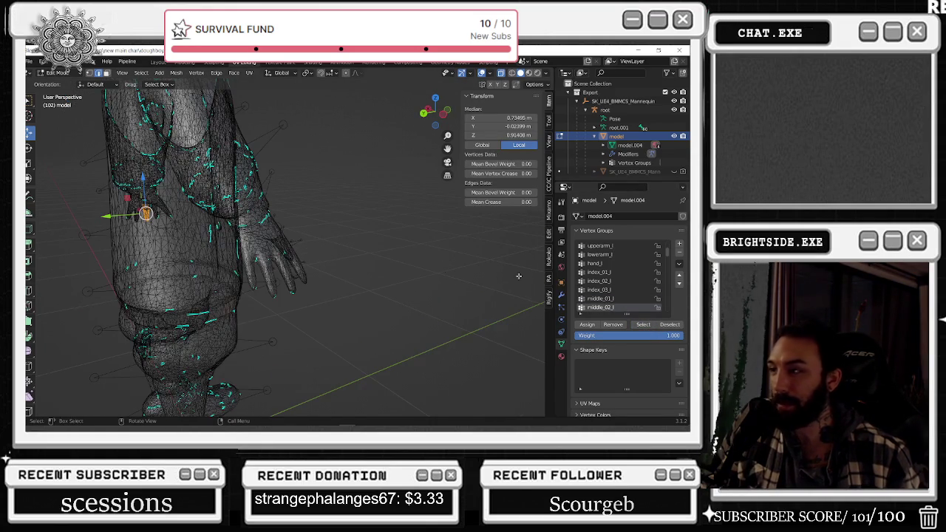
key("alt+a")
scroll(613, 289, "down", 2)
left_click(600, 299)
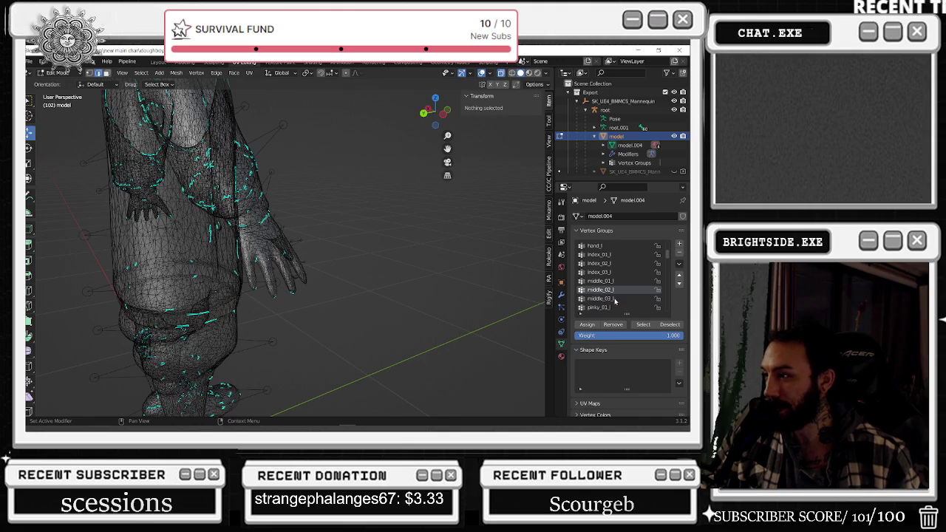
left_click(643, 324)
middle_click_drag(371, 273, 422, 273)
key("alt+a")
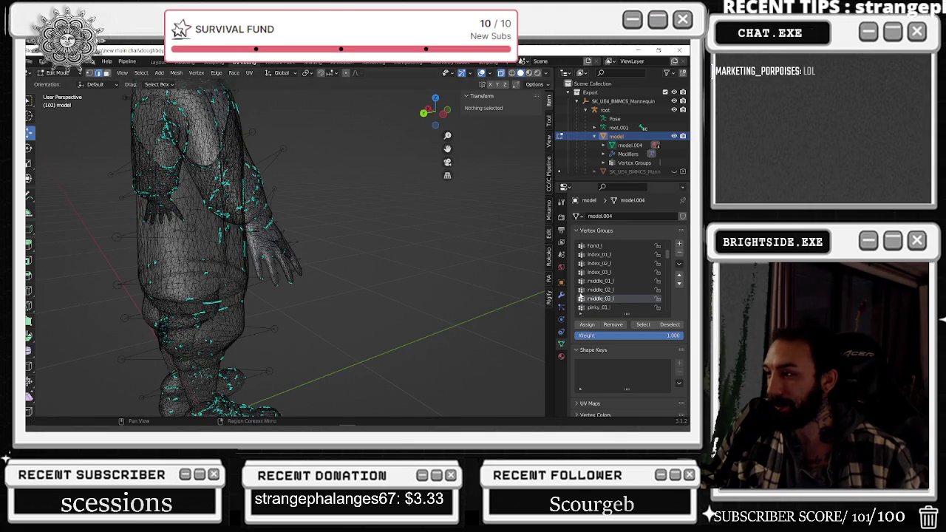
Select and inspect the pinky_01_l vertices, then clear the selection.
left_click(635, 307)
left_click(639, 325)
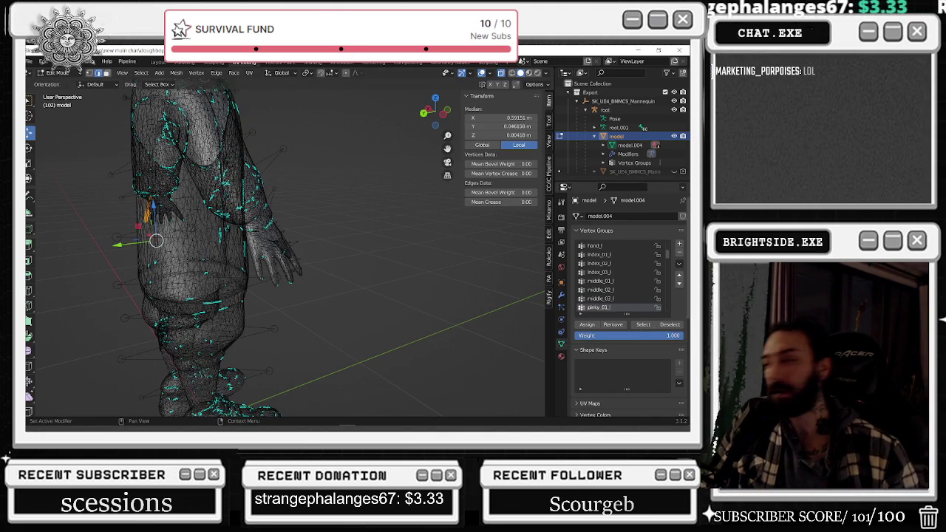
middle_click_drag(416, 249, 487, 251)
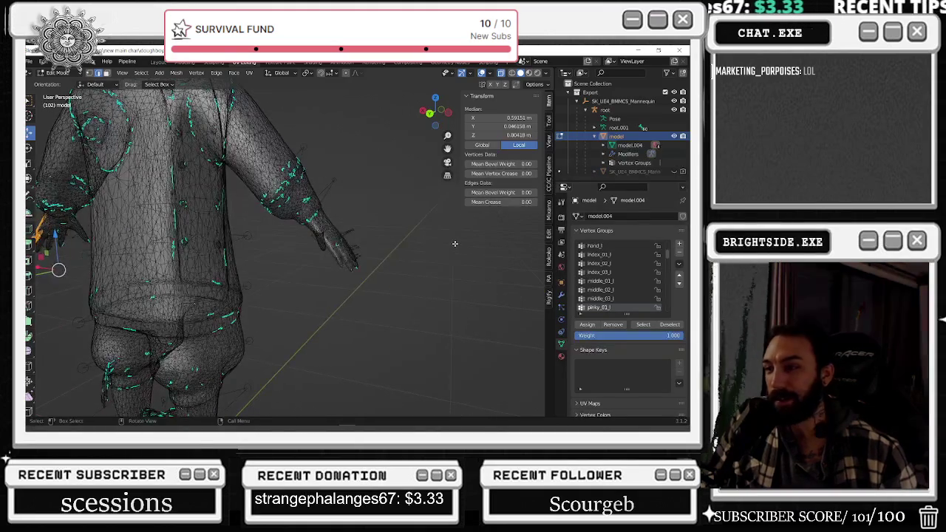
key("alt+a")
scroll(611, 305, "down", 1)
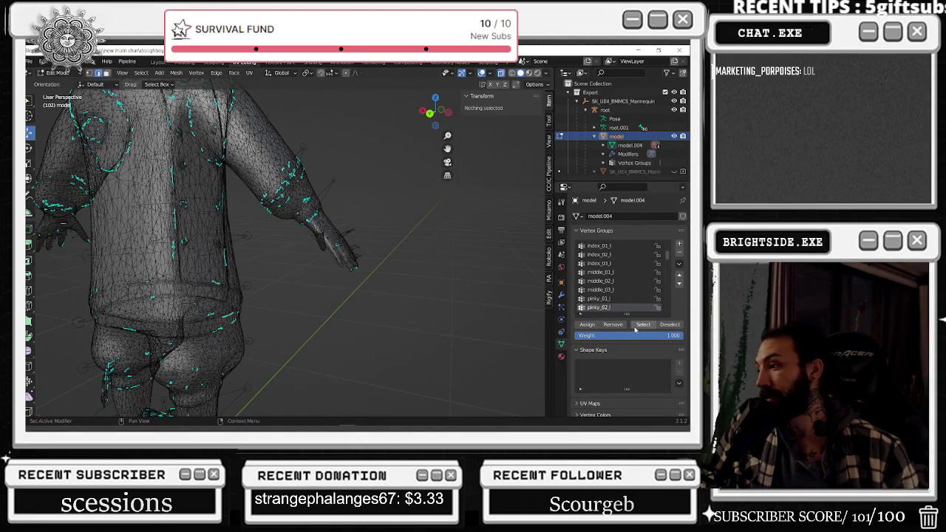
Show the pinky_02_l vertices, zoom in on the left hand, then deselect everything.
left_click(635, 328)
middle_click_drag(393, 239, 481, 243)
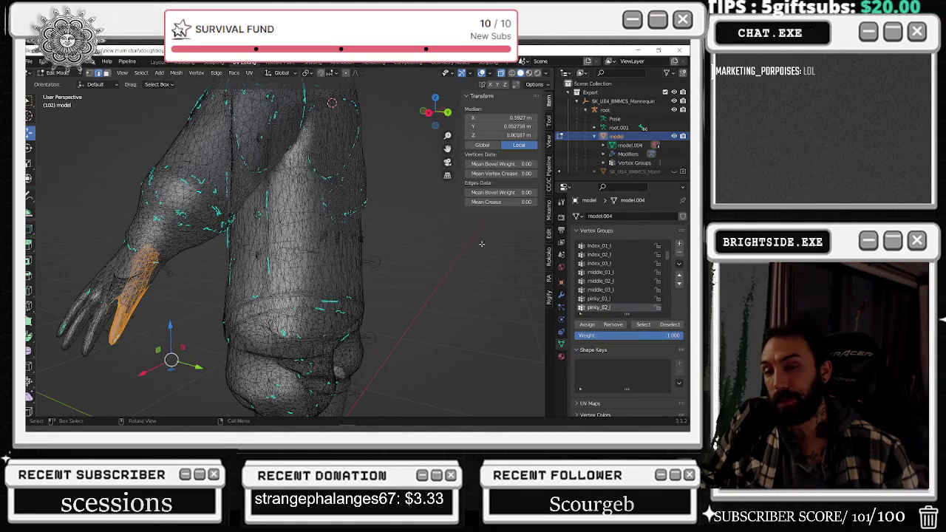
scroll(237, 257, "up", 2)
scroll(187, 298, "up", 1)
scroll(187, 299, "up", 1)
scroll(119, 278, "up", 2)
middle_click_drag(187, 263, 173, 274)
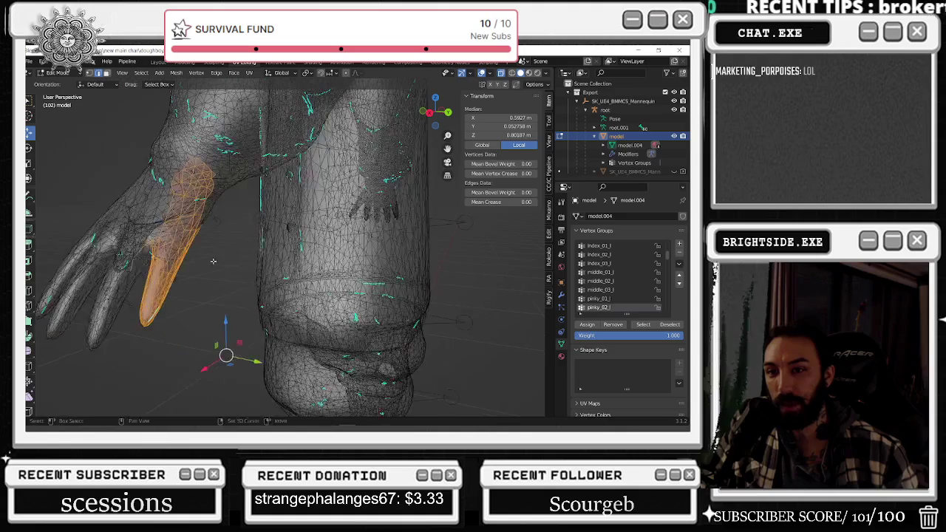
key("alt+a")
Box-select the left-hand finger vertices from several angles, adding to the selection each time.
left_click_drag(81, 201, 140, 282)
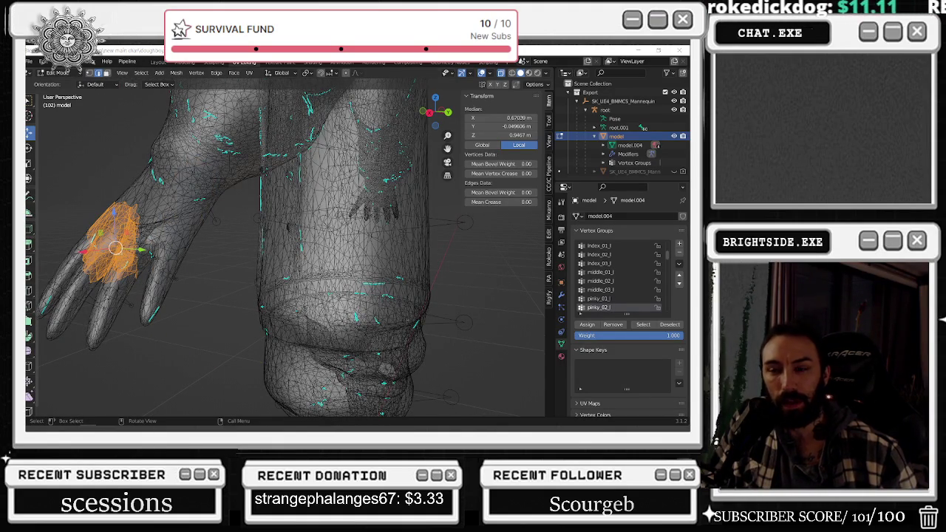
middle_click_drag(163, 209, 169, 211)
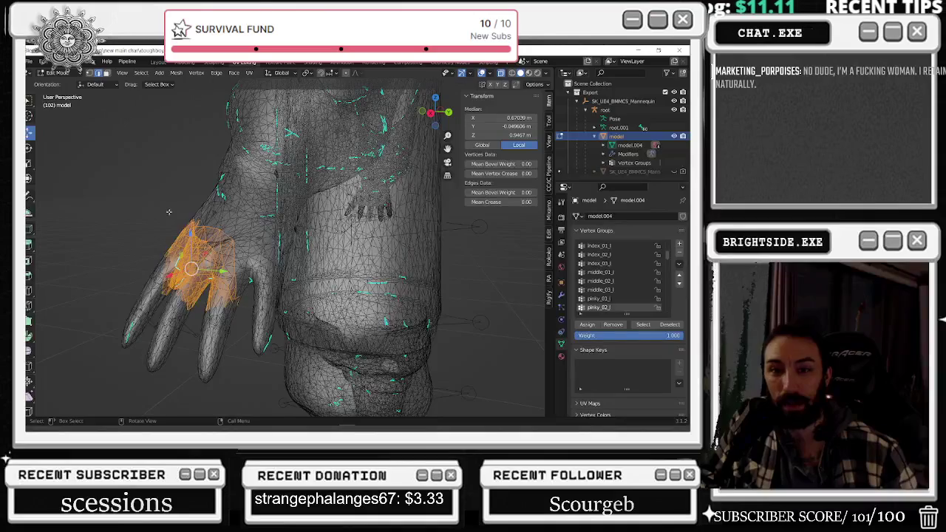
left_click_drag(170, 202, 238, 335)
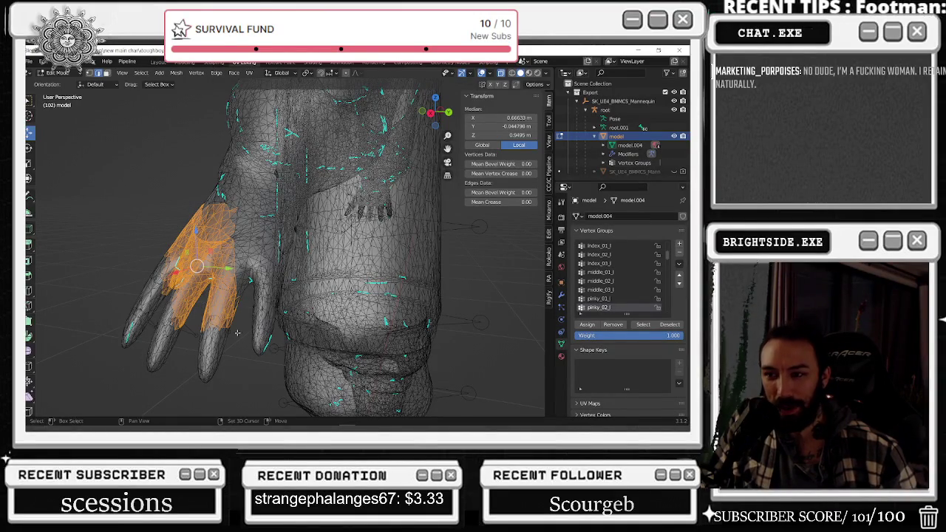
mouse_move(174, 173)
left_mouse_down()
mouse_move(219, 272)
mouse_move(250, 293)
left_mouse_up()
left_click_drag(157, 209, 244, 328)
mouse_move(229, 296)
middle_mouse_down()
mouse_move(221, 402)
mouse_move(243, 386)
middle_mouse_up()
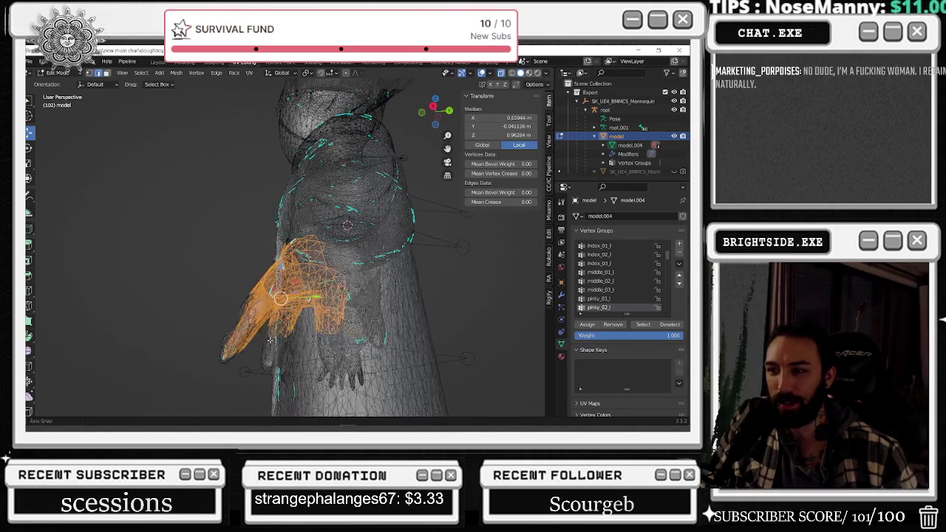
middle_click_drag(270, 340, 183, 336)
left_click_drag(62, 286, 136, 392, "shift")
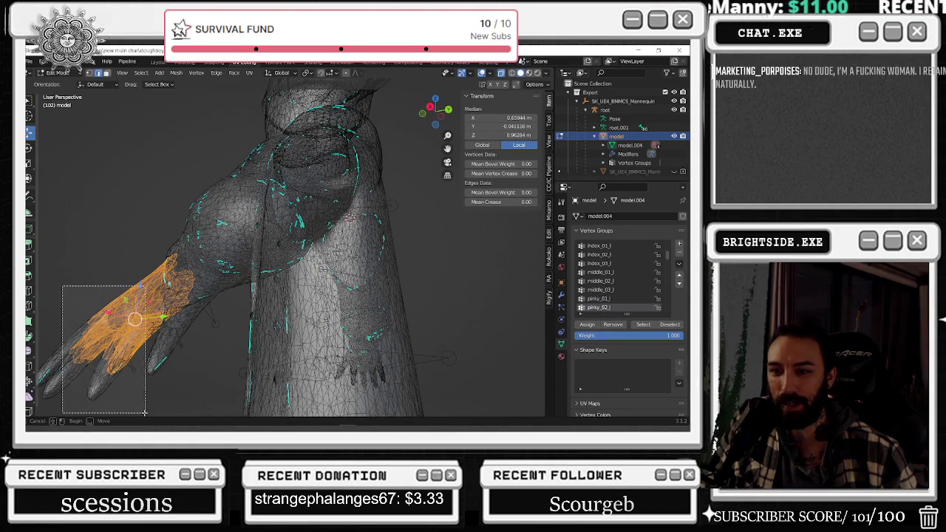
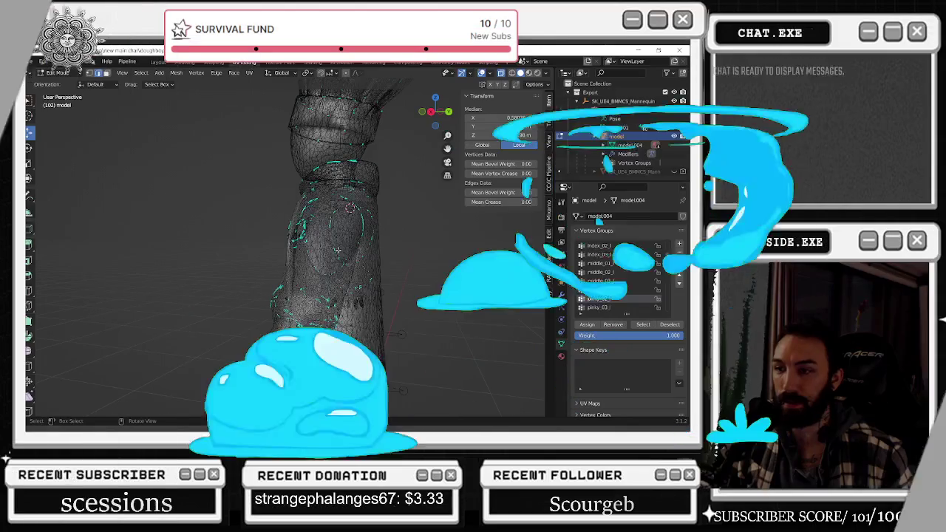
Select the pinky_03_l group's vertices and view them from behind the chef.
mouse_move(384, 295)
middle_mouse_down()
mouse_move(440, 296)
mouse_move(135, 264)
mouse_move(343, 231)
middle_mouse_up()
scroll(344, 230, "up", 2)
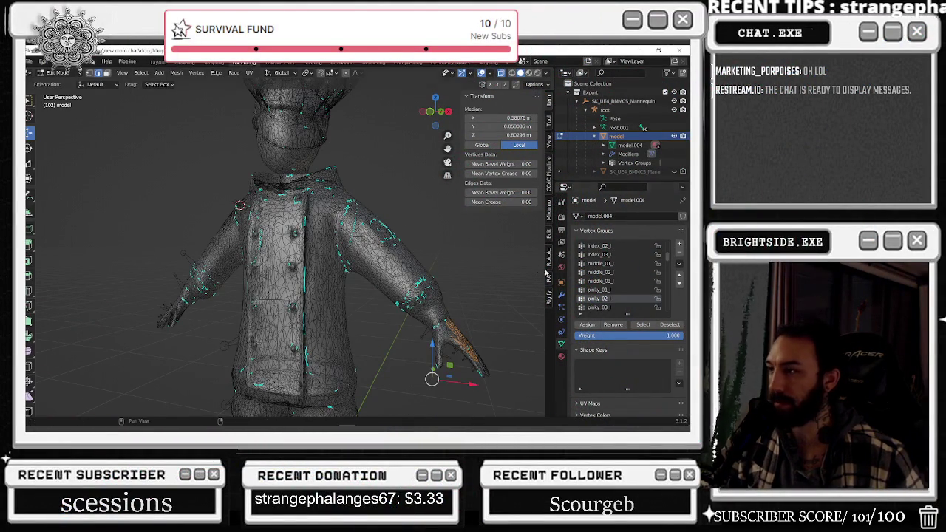
key("alt+a")
left_click(598, 307)
left_click(642, 324)
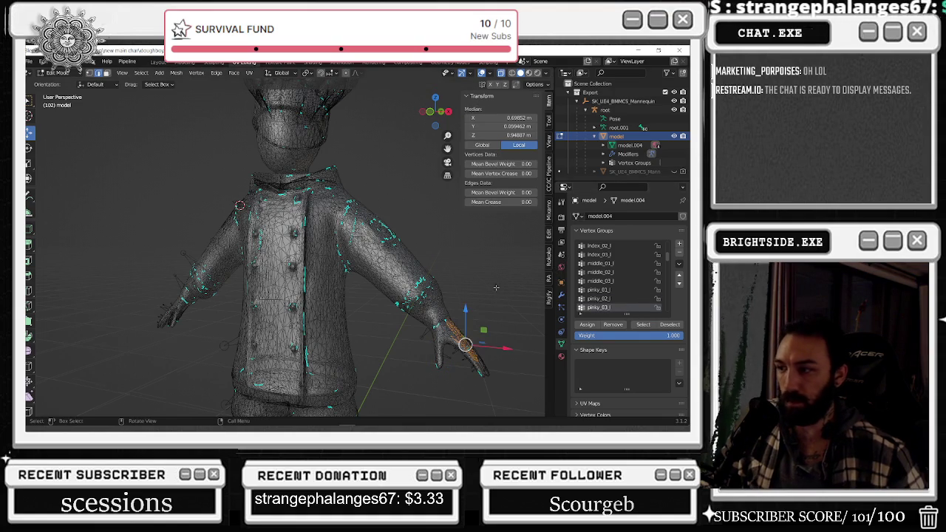
middle_click_drag(498, 288, 294, 298)
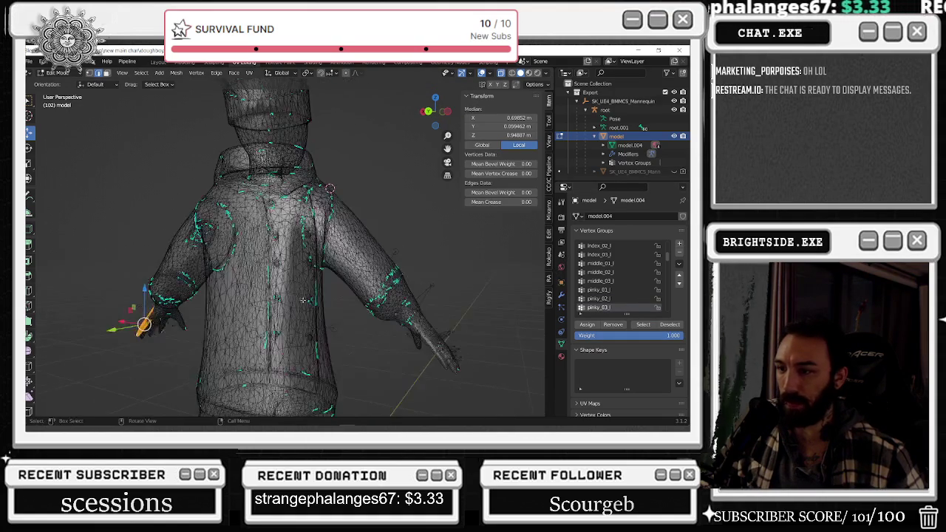
Show the ring_01_l group's vertices from a near-front view of the chef.
key("alt+a")
scroll(598, 296, "down", 1)
left_click(599, 308)
left_click(642, 324)
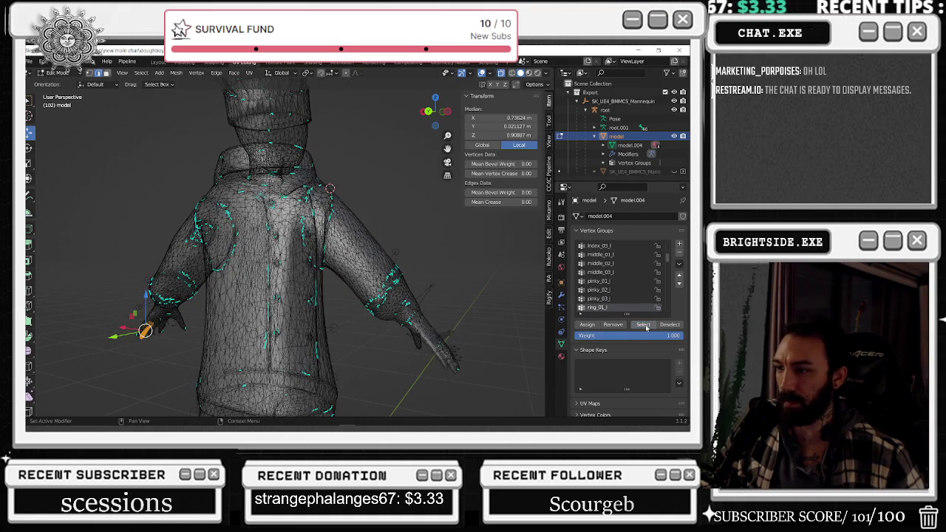
middle_click_drag(325, 311, 494, 304)
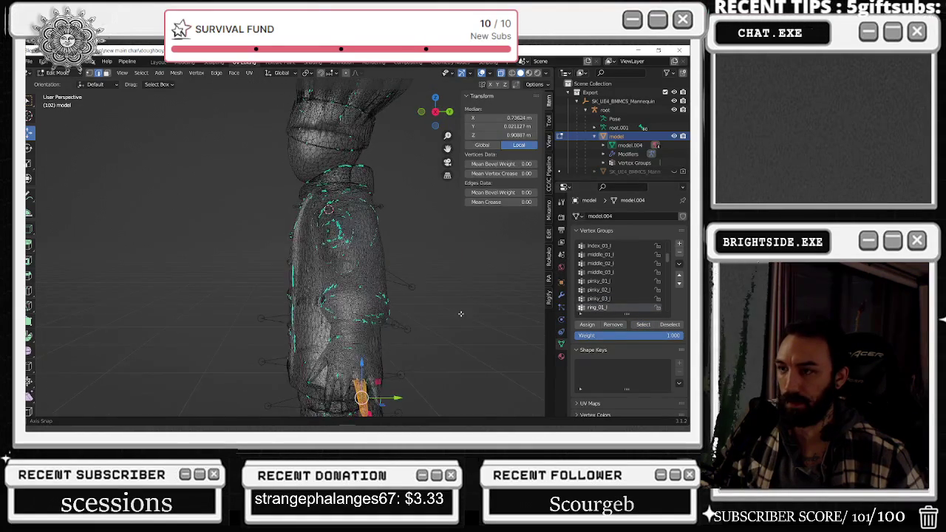
middle_click_drag(494, 304, 532, 304)
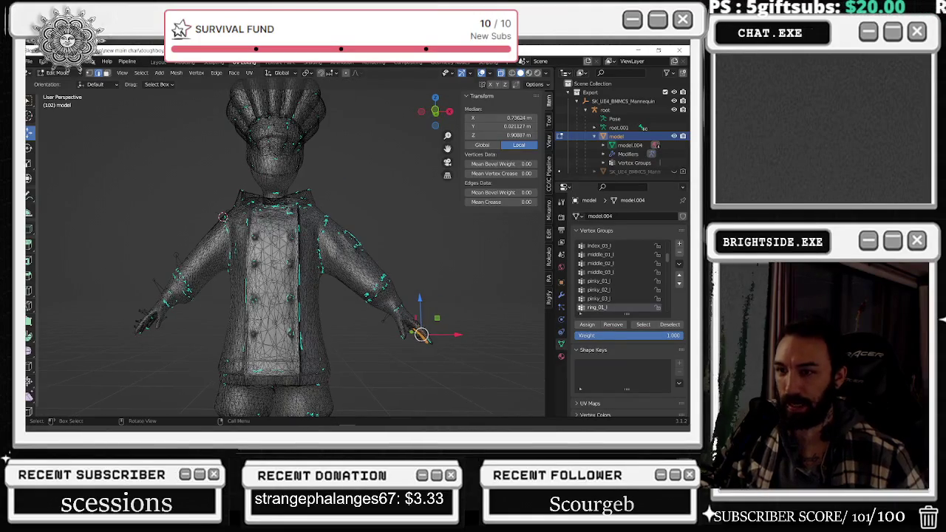
Select the ring_02_l group's vertices and view them from the side.
scroll(599, 295, "down", 1)
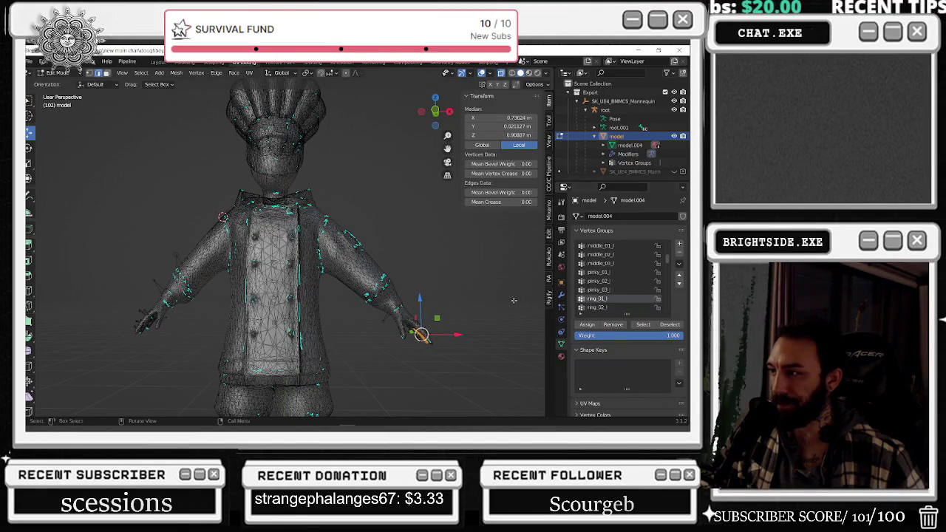
key("alt+a")
left_click(598, 308)
left_click(643, 324)
middle_click_drag(541, 327, 339, 338)
Clear the selection and show the ring_03_l group's vertices.
key("alt+a")
scroll(598, 295, "down", 1)
left_click(599, 307)
left_click(643, 324)
middle_click_drag(532, 332, 473, 334)
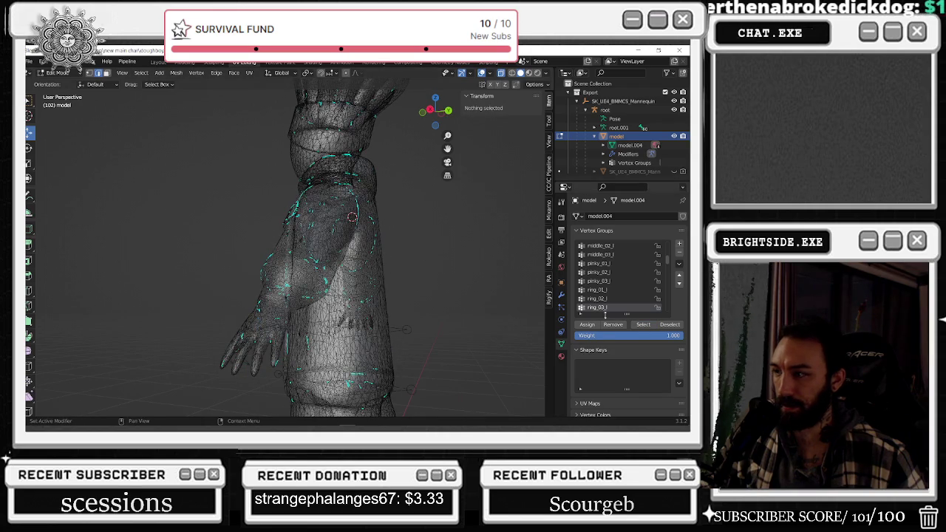
Reselect the ring_02_l vertices, inspect the finger from another angle, then clear.
key("alt+a")
scroll(608, 311, "down", 1)
left_click(598, 290)
left_click(643, 324)
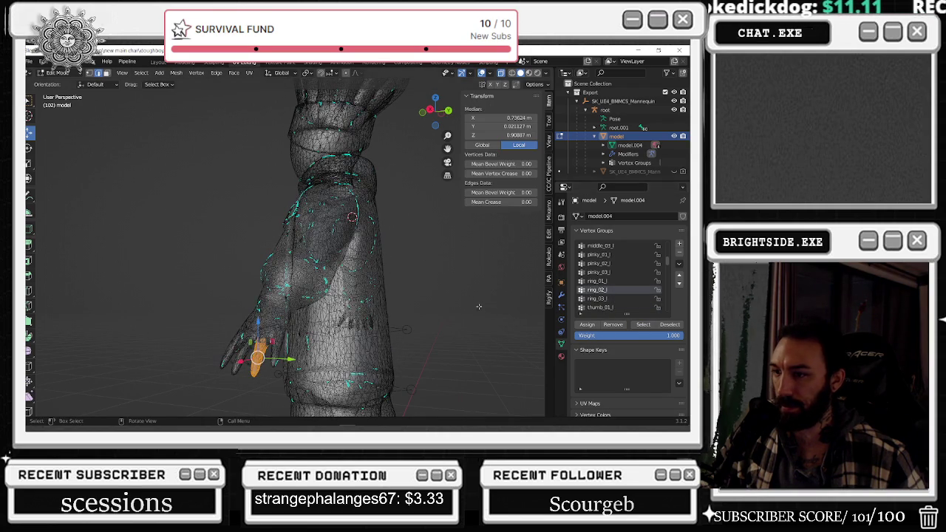
mouse_move(384, 310)
middle_mouse_down()
mouse_move(298, 307)
mouse_move(515, 250)
mouse_move(480, 306)
mouse_move(341, 311)
middle_mouse_up()
left_click(410, 284)
middle_click_drag(410, 284, 348, 280)
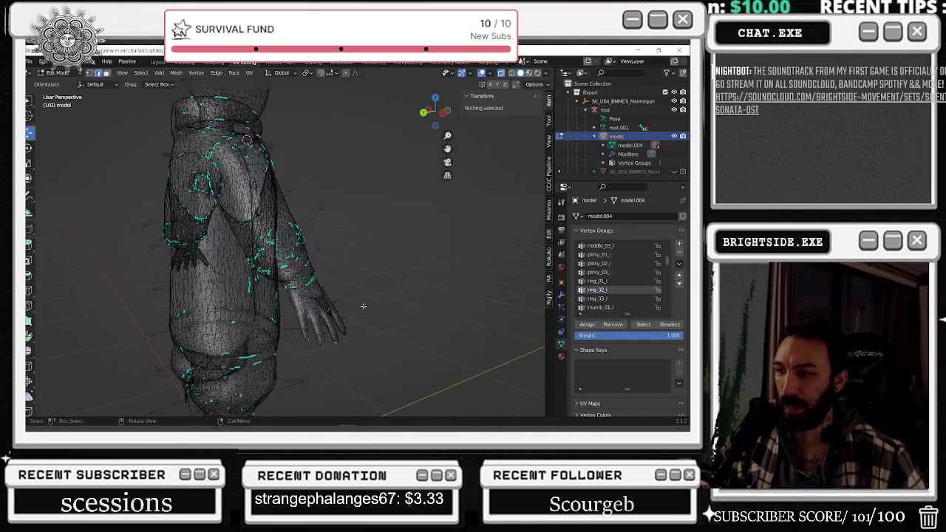
Toggle the ring_03_l and first thumb group's vertices to check their coverage.
left_click(643, 325)
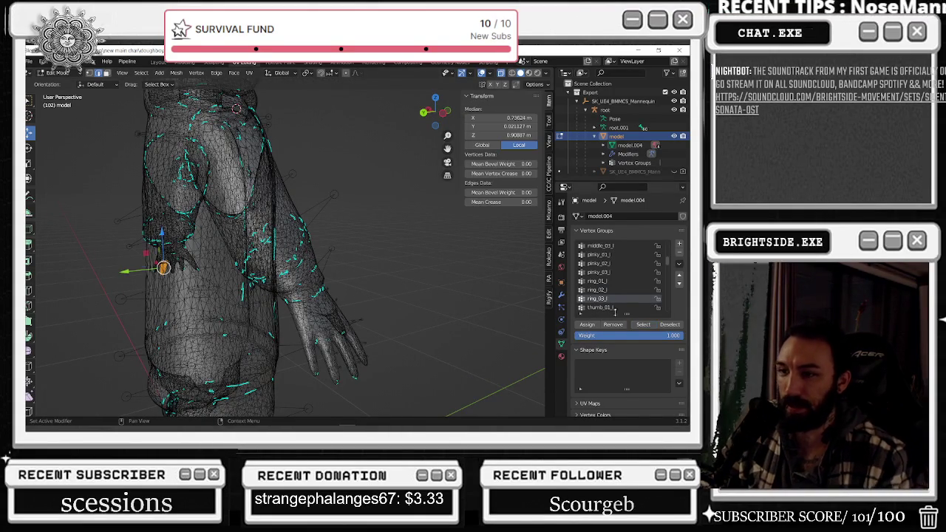
left_click(669, 324)
left_click(589, 307)
left_click(642, 324)
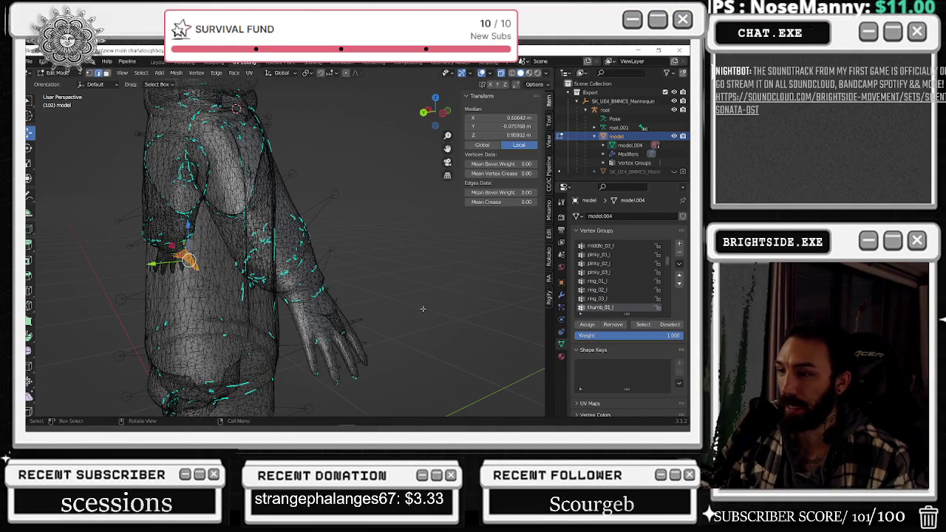
left_click(669, 325)
Check the thumb_03_l and thumb_02_l group vertices, then scroll the list back up.
scroll(602, 310, "down", 1)
left_click(602, 307)
left_click(643, 324)
scroll(602, 303, "down", 1)
left_click(600, 306)
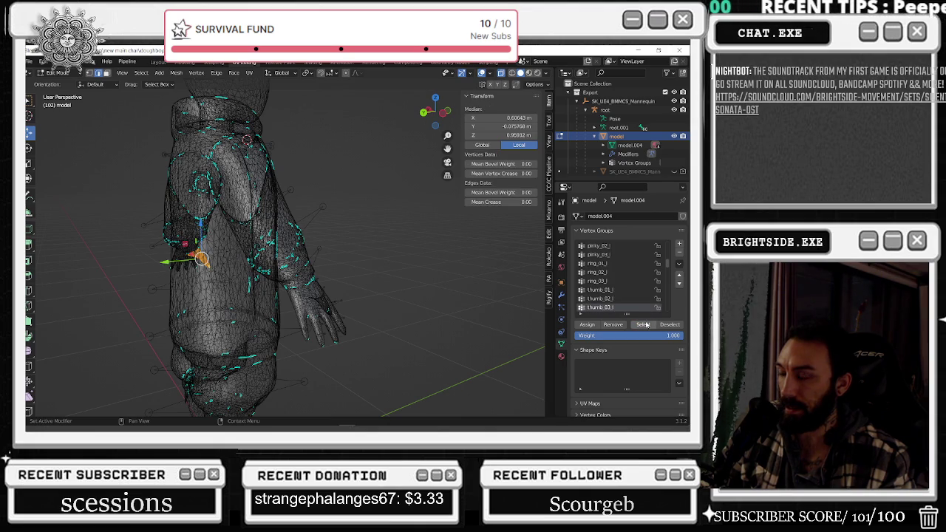
left_click(605, 298)
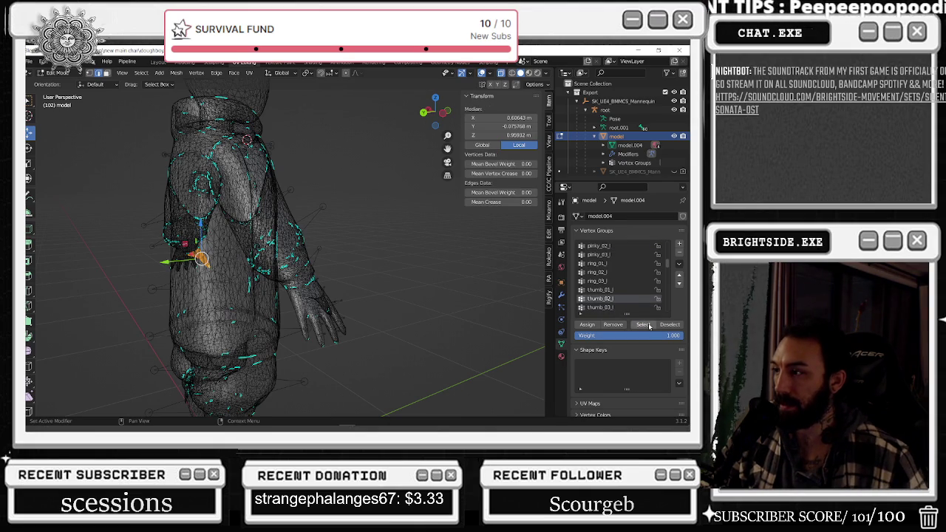
scroll(608, 281, "up", 6)
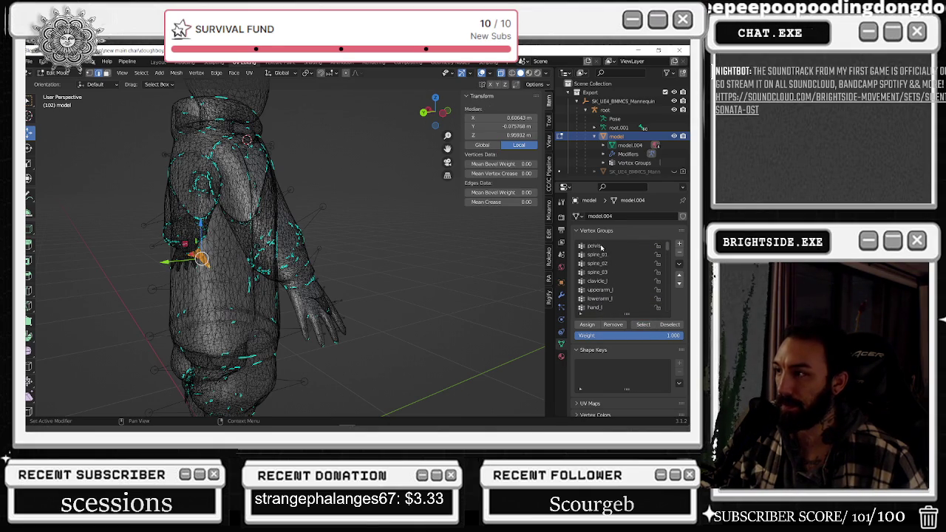
Build up a selection from pelvis, spine_01–03, clavicle_l and upperarm_l vertex groups.
left_click(594, 245)
left_click(643, 324)
middle_click_drag(332, 222, 443, 222)
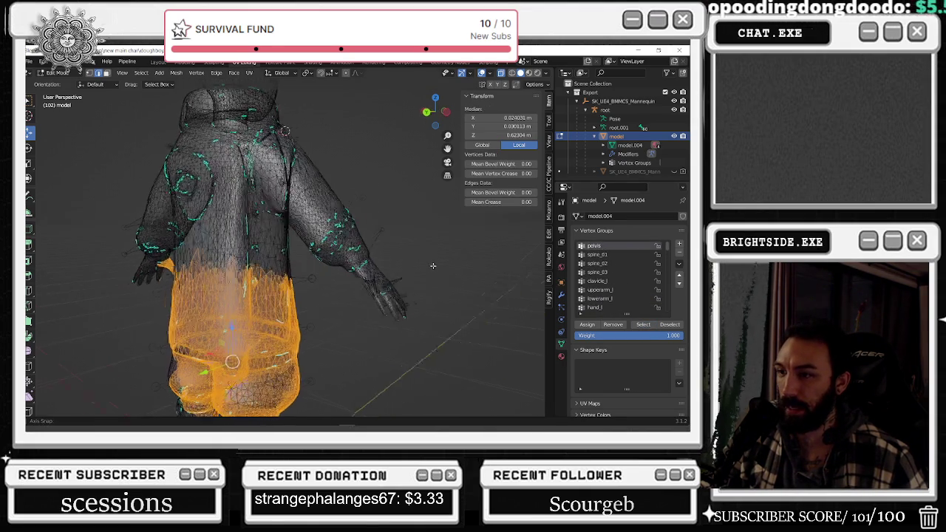
left_click(637, 254)
left_click(642, 325)
left_click(606, 263)
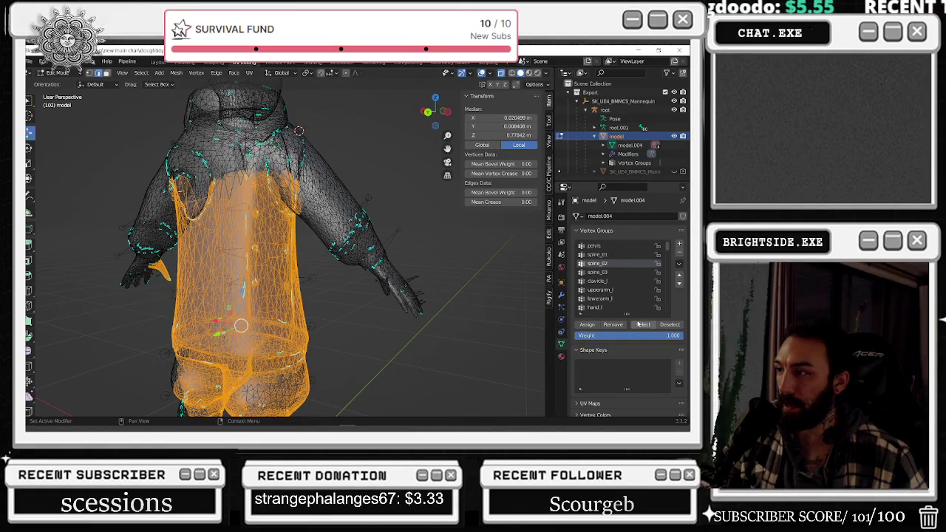
left_click(642, 325)
left_click(607, 272)
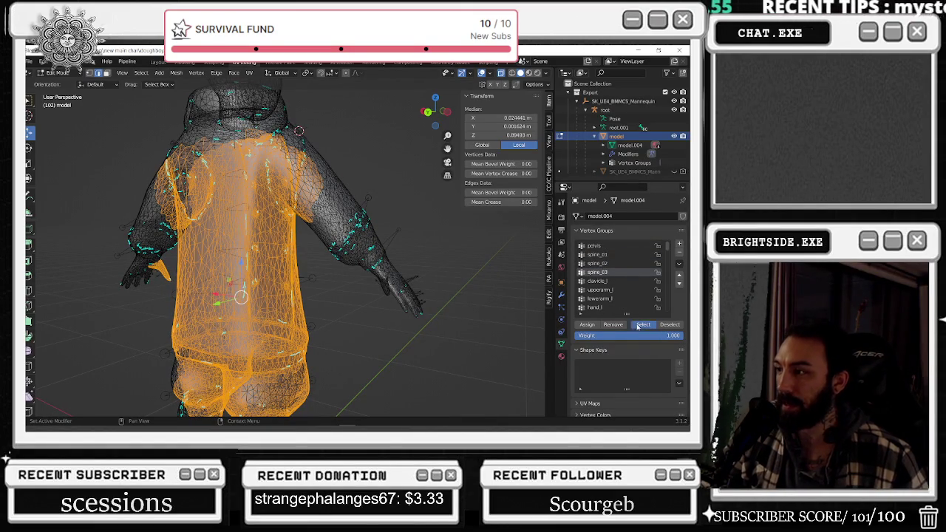
left_click(642, 324)
left_click(607, 281)
left_click(643, 324)
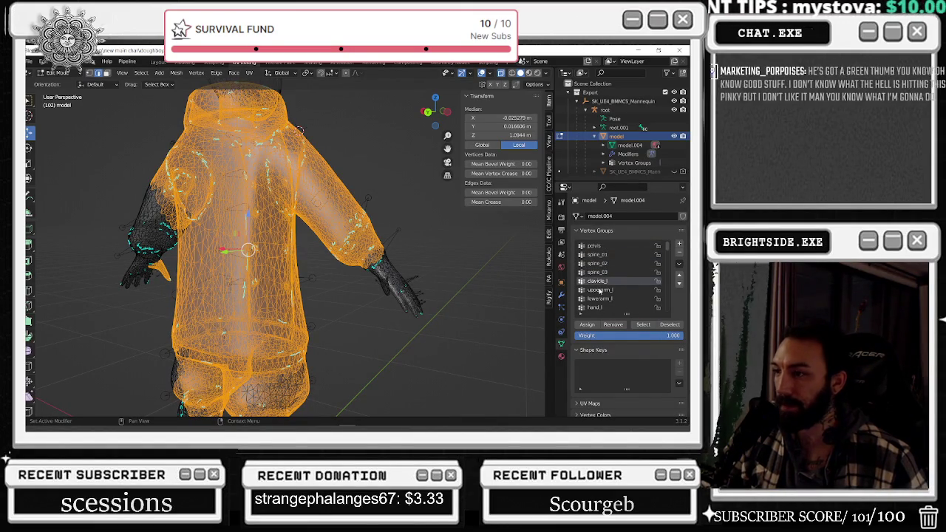
left_click(599, 289)
left_click(640, 324)
Inspect the selected left arm closely and undo the hand's addition to the selection.
scroll(443, 266, "up", 5)
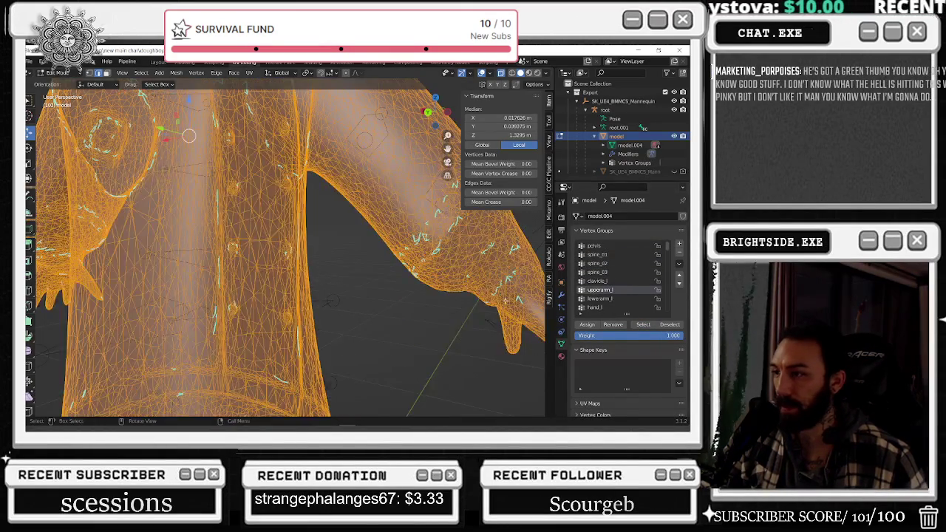
scroll(444, 266, "down", 4)
middle_click_drag(473, 280, 517, 278)
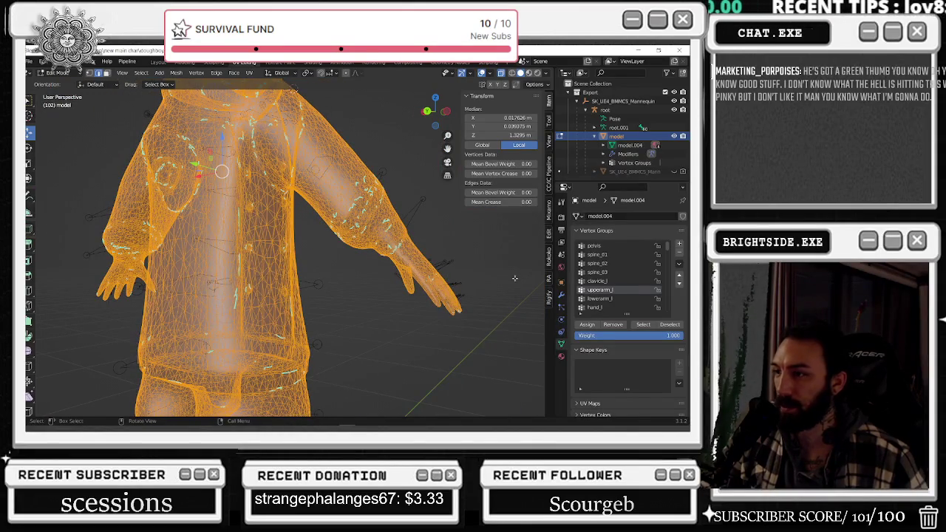
scroll(513, 279, "up", 3)
scroll(443, 273, "up", 2)
mouse_move(413, 272)
middle_mouse_down()
mouse_move(386, 276)
mouse_move(541, 296)
middle_mouse_up()
scroll(393, 278, "up", 3)
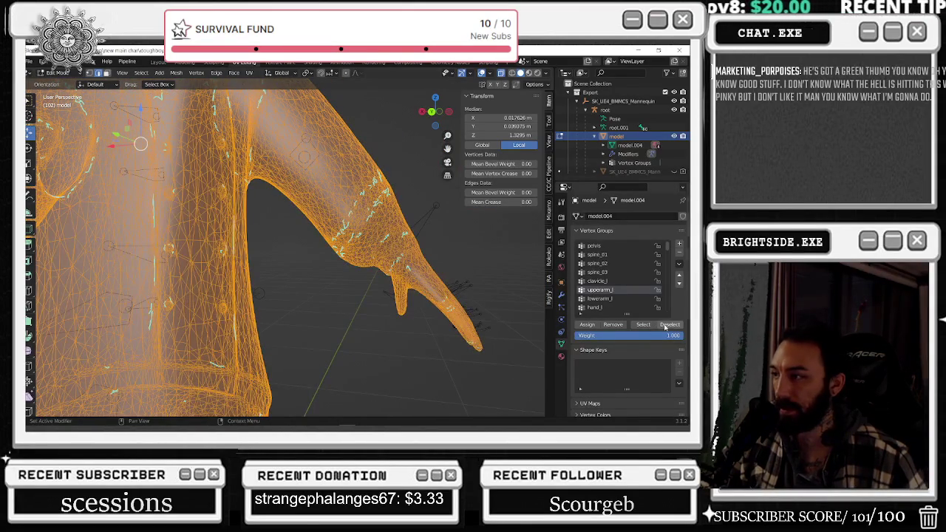
key("ctrl+z")
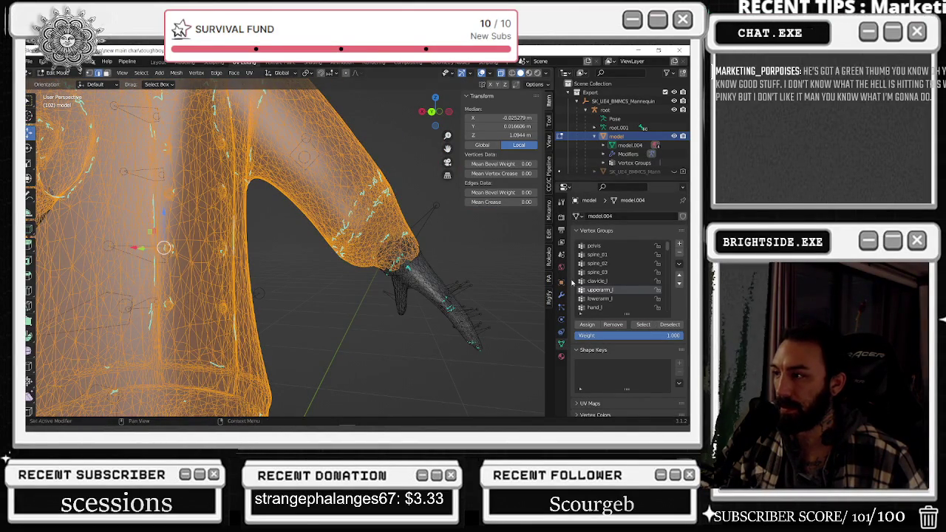
middle_click_drag(499, 287, 478, 283)
Step through the lowerarm_l, hand_l, index_01_l and index_03_l vertex groups.
left_click(607, 299)
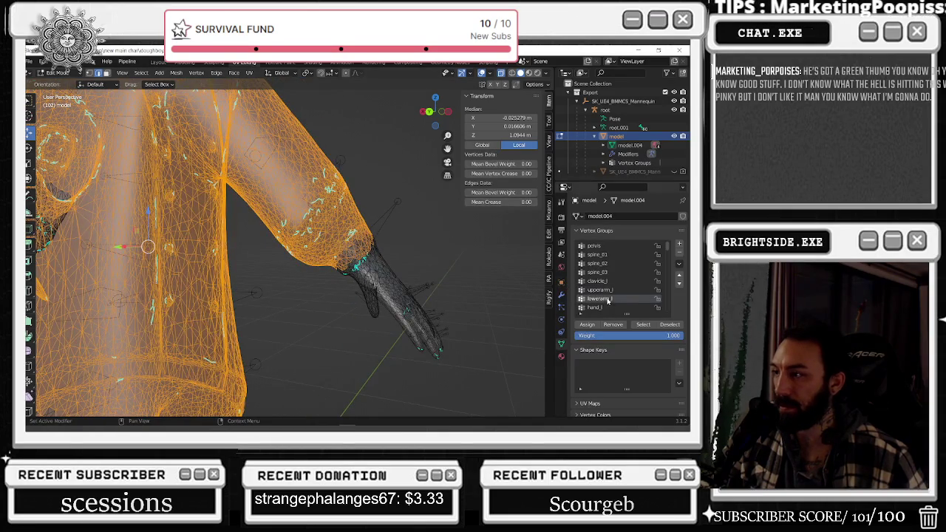
left_click(643, 324)
left_click(615, 307)
scroll(614, 288, "down", 2)
left_click(598, 298)
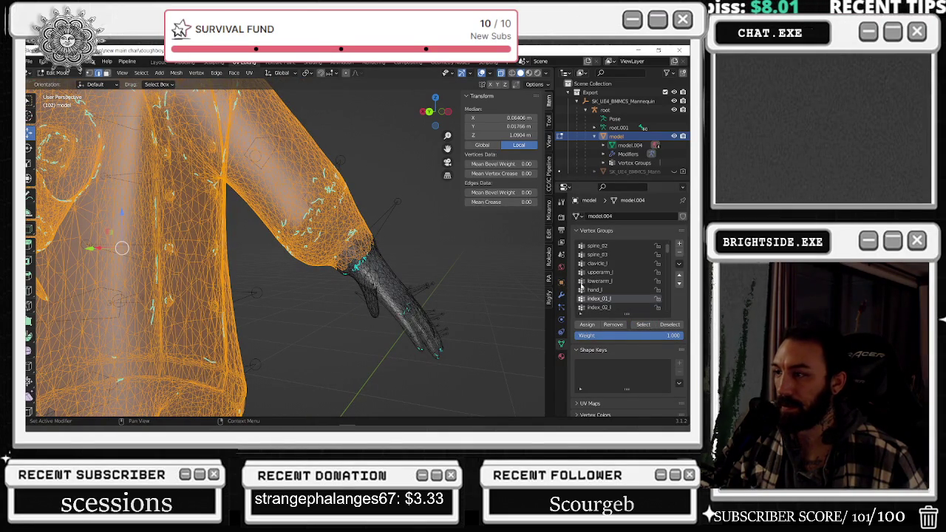
scroll(618, 305, "down", 1)
left_click(615, 307)
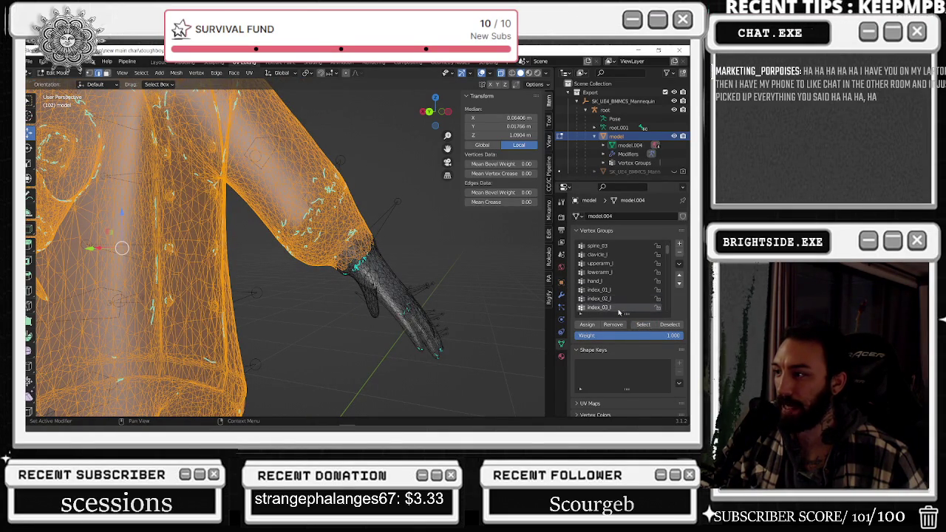
scroll(613, 303, "down", 1)
Step through the middle_01–03_l and pinky_01–03_l vertex groups.
left_click(605, 308)
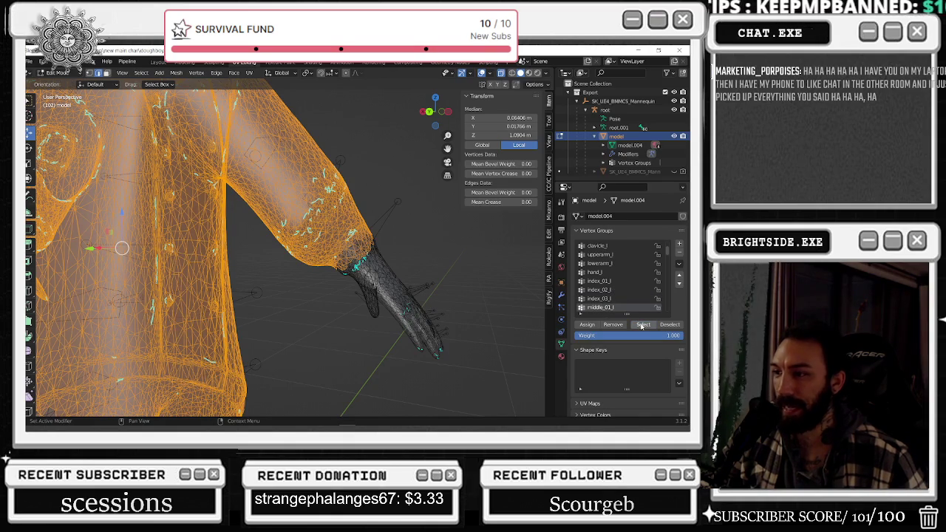
scroll(625, 298, "down", 2)
left_click(622, 299)
scroll(624, 303, "down", 1)
left_click(622, 299)
left_click(613, 306)
scroll(616, 306, "down", 2)
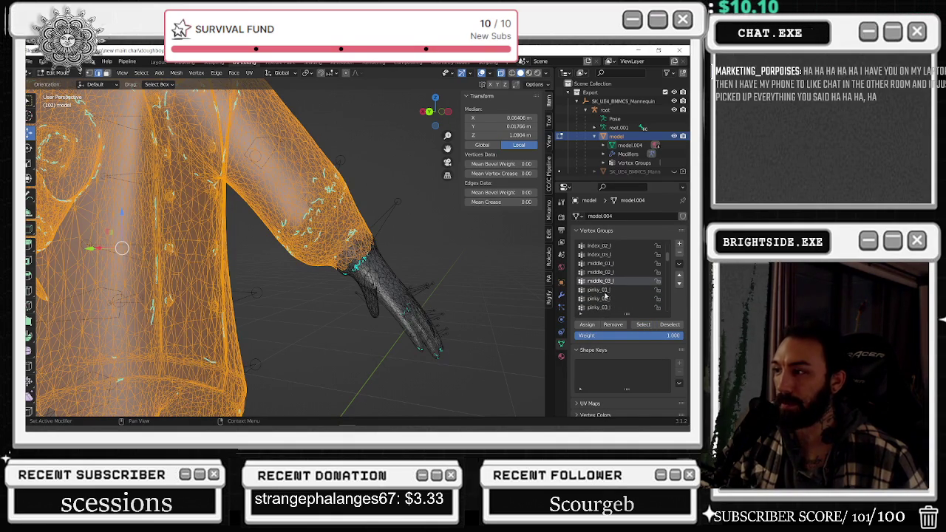
left_click(612, 299)
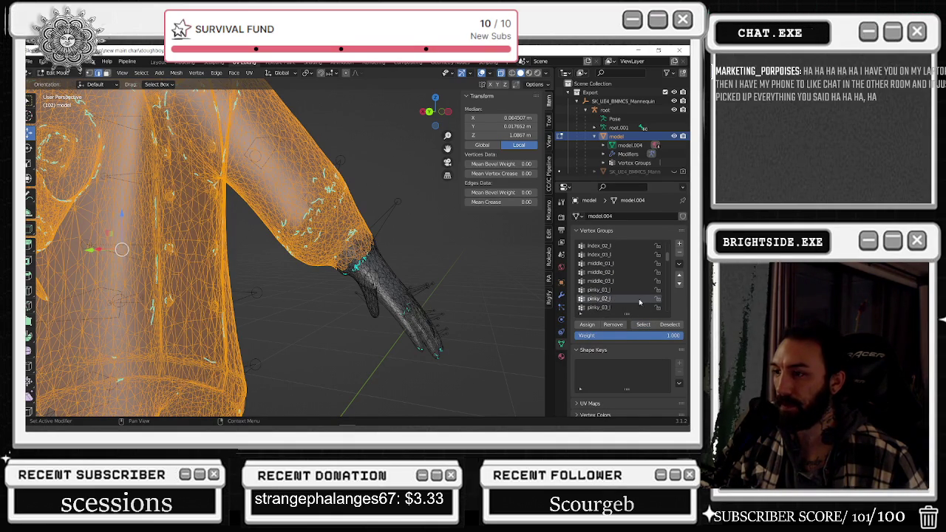
left_click(641, 307)
Step through ring_01_l, ring_02_l and thumb_01–03_l vertex groups.
scroll(640, 306, "down", 2)
left_click(609, 299)
scroll(612, 300, "down", 2)
left_click(599, 291)
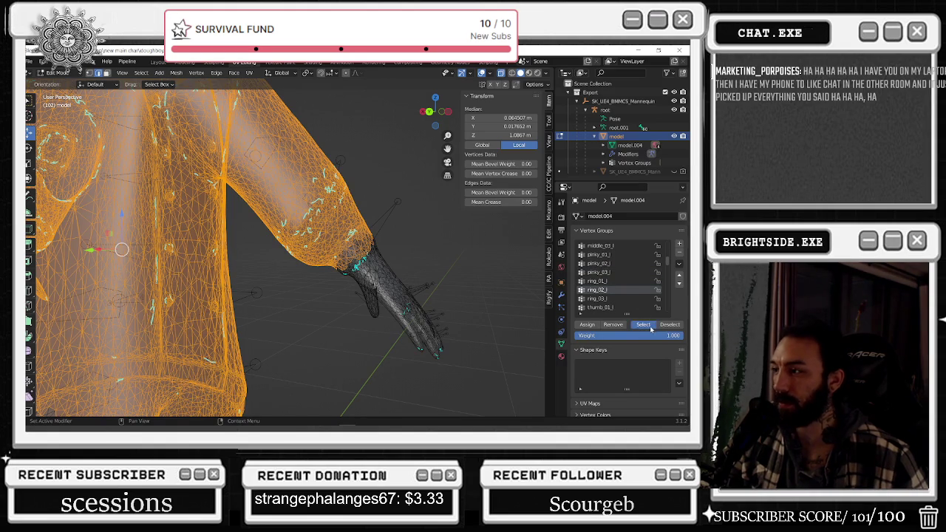
left_click(620, 307)
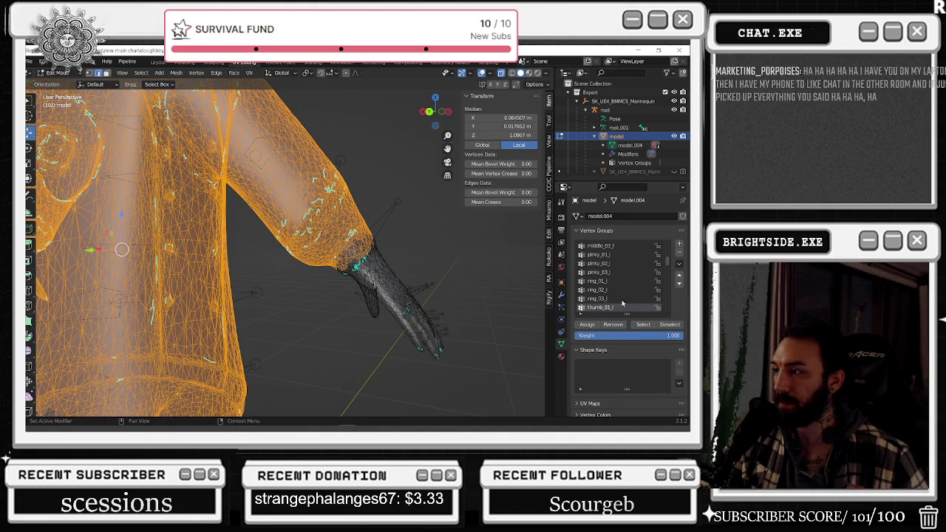
scroll(617, 295, "down", 4)
left_click(610, 273)
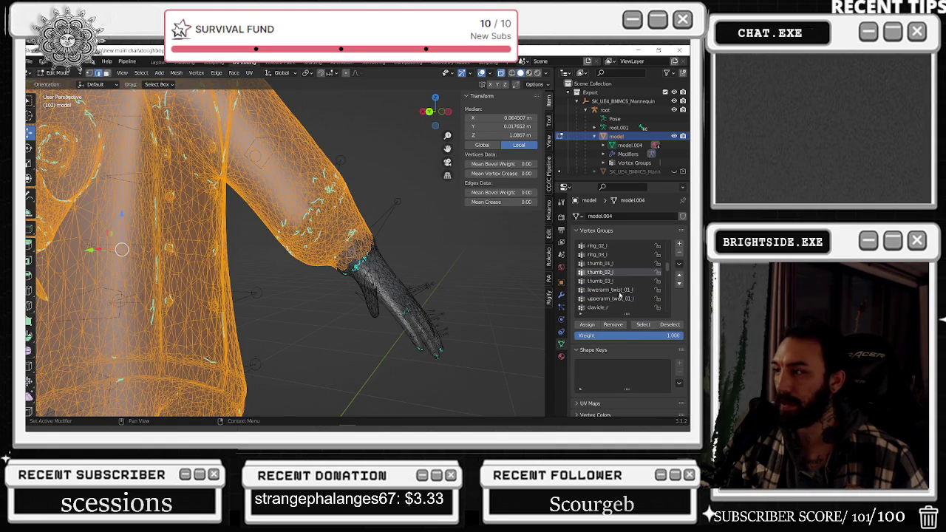
left_click(611, 282)
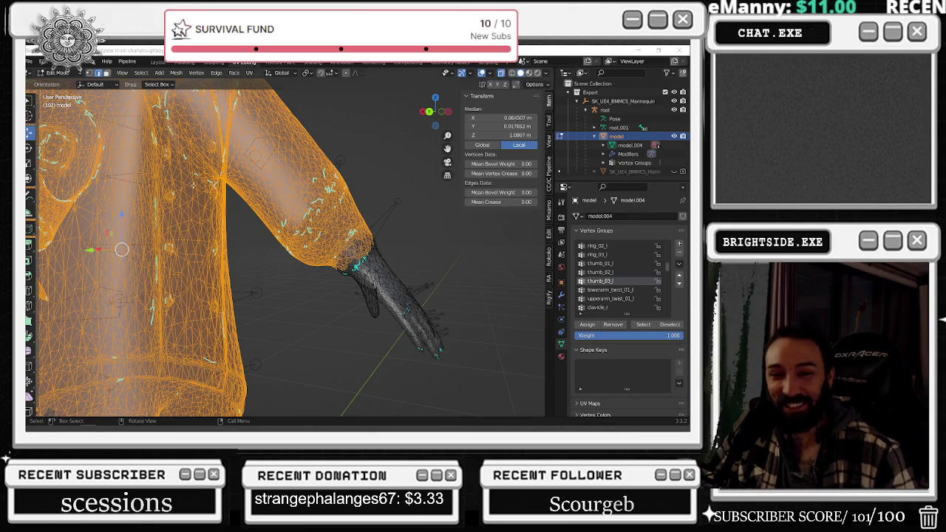
Select the lowerarm_r and hand_r group vertices, then clear the selection.
left_click(617, 289)
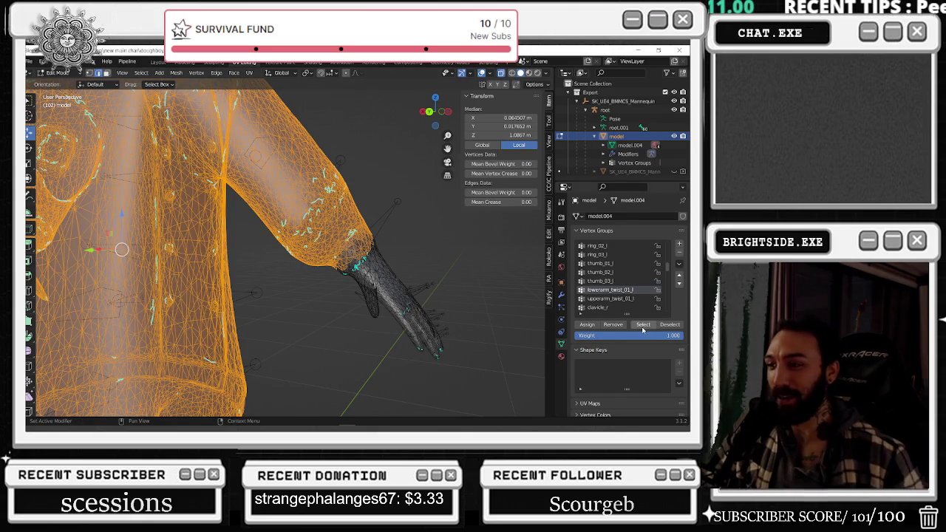
scroll(620, 303, "down", 3)
left_click(605, 298)
left_click(642, 325)
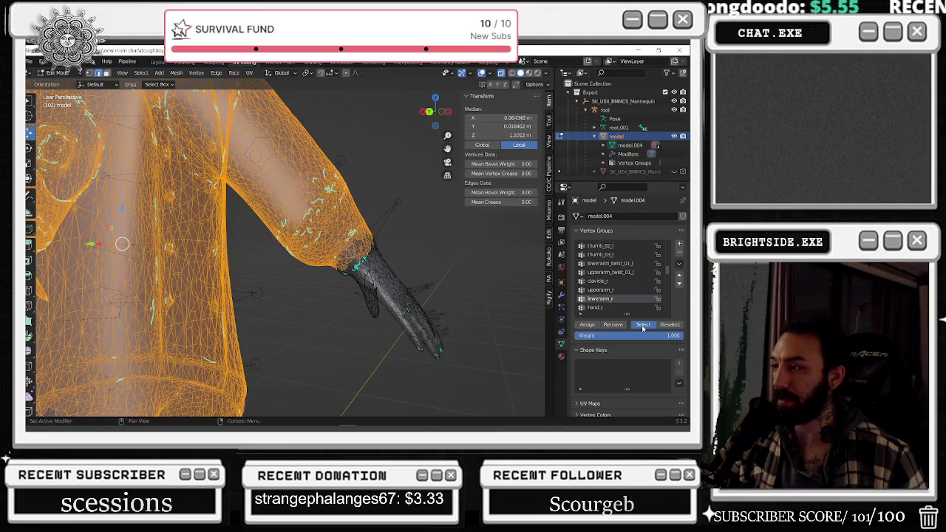
left_click(639, 309)
left_click(642, 325)
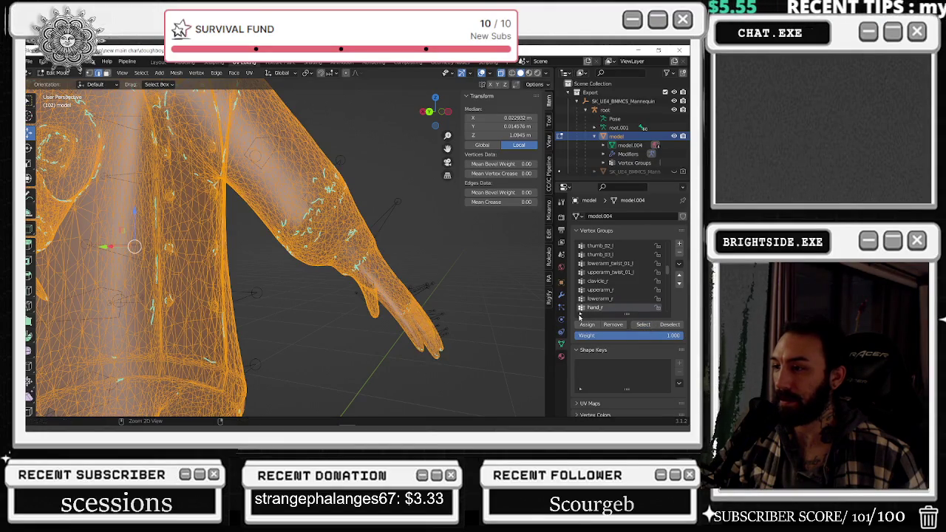
left_click(522, 295)
Inspect the index_01_r vertices on the right hand, then activate index_02_r and index_03_r.
scroll(619, 303, "down", 1)
scroll(619, 306, "down", 1)
left_click(645, 326)
mouse_move(399, 295)
middle_mouse_down()
mouse_move(443, 287)
mouse_move(433, 276)
mouse_move(387, 276)
mouse_move(412, 281)
mouse_move(476, 256)
mouse_move(534, 282)
middle_mouse_up()
left_click(599, 307)
middle_click_drag(510, 295, 547, 311)
scroll(613, 307, "down", 1)
left_click(613, 307)
Select the middle_01_r and middle_02_r finger vertices.
scroll(613, 308, "down", 1)
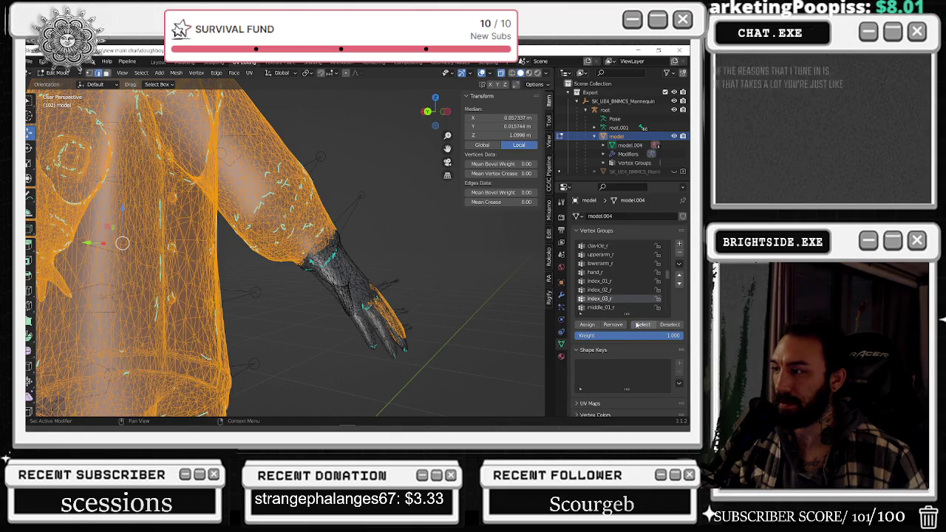
left_click(612, 308)
left_click(642, 325)
scroll(583, 298, "down", 4)
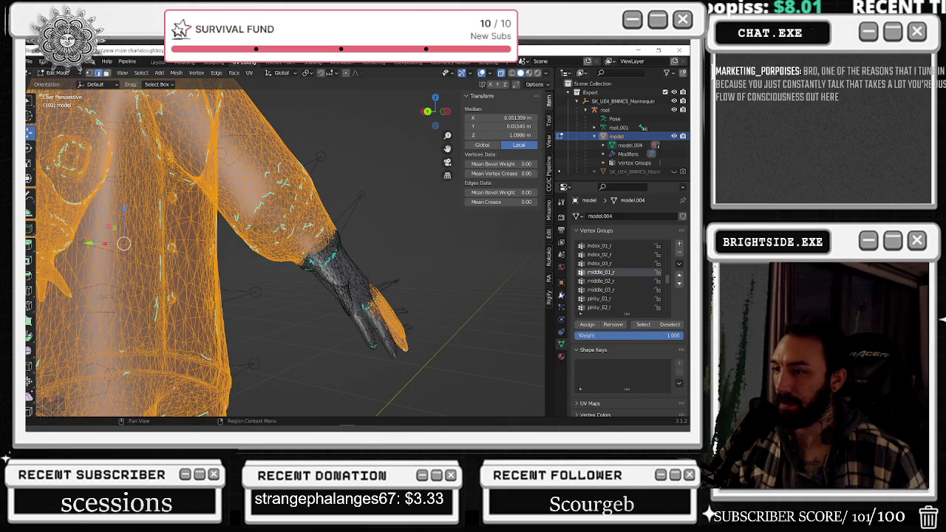
left_click(613, 281)
left_click(642, 324)
Zoom toward the right hand and reselect only the middle_02_r vertices.
mouse_move(318, 295)
middle_mouse_down()
mouse_move(359, 310)
mouse_move(458, 310)
middle_mouse_up()
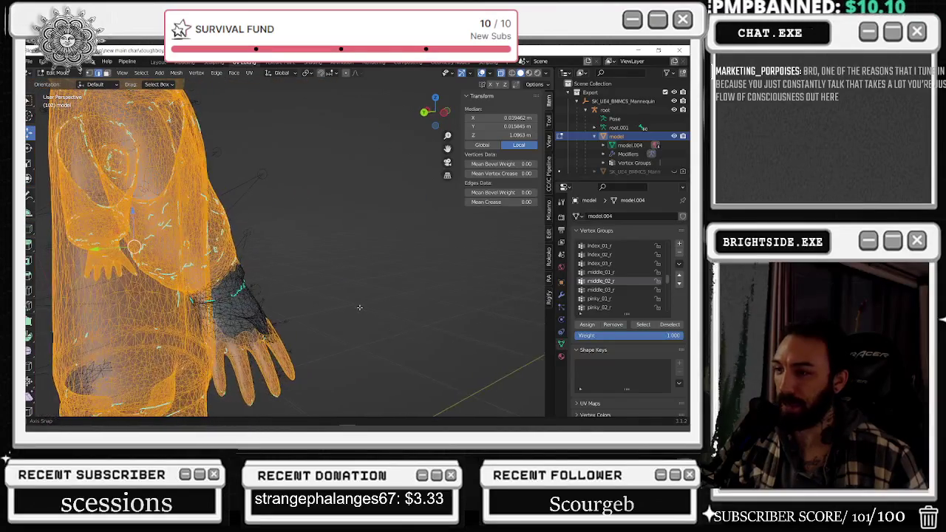
middle_click_drag(458, 292, 522, 286)
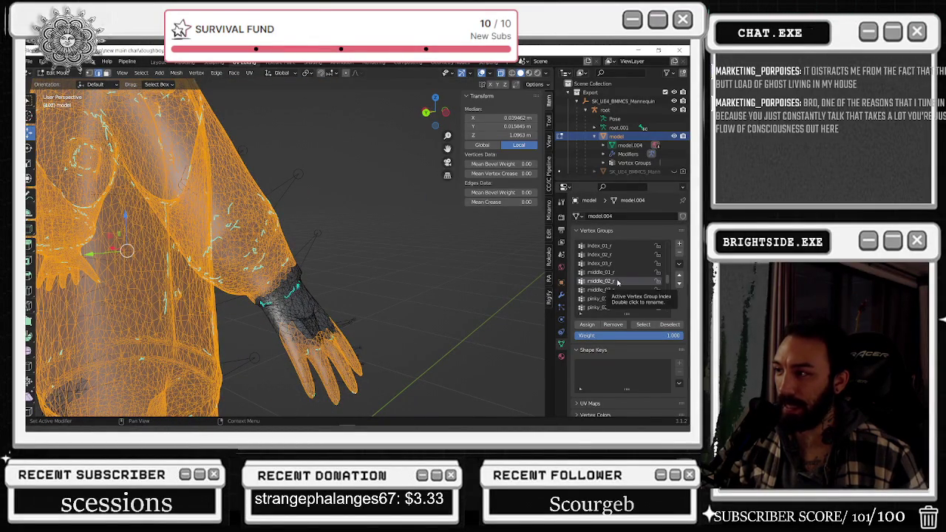
key("ctrl+minus")
left_click(432, 281)
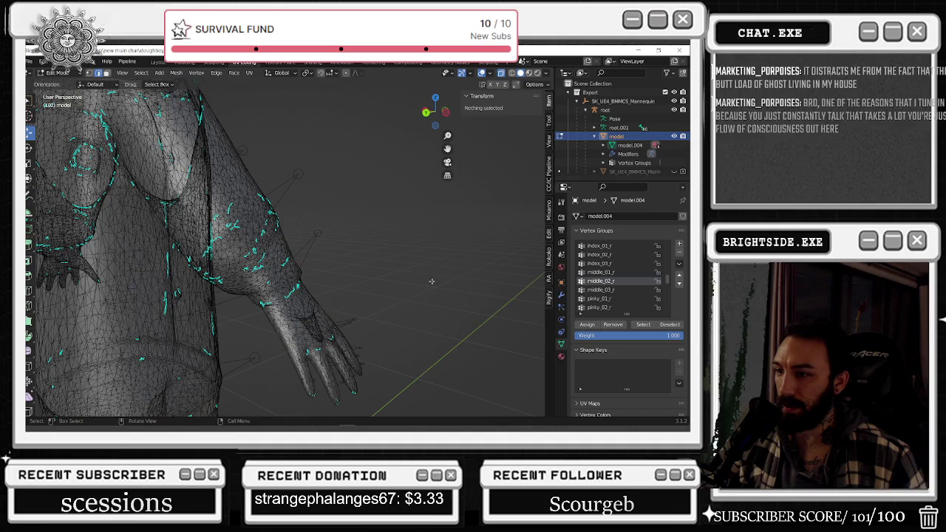
left_click(635, 326)
middle_click_drag(384, 296, 345, 297)
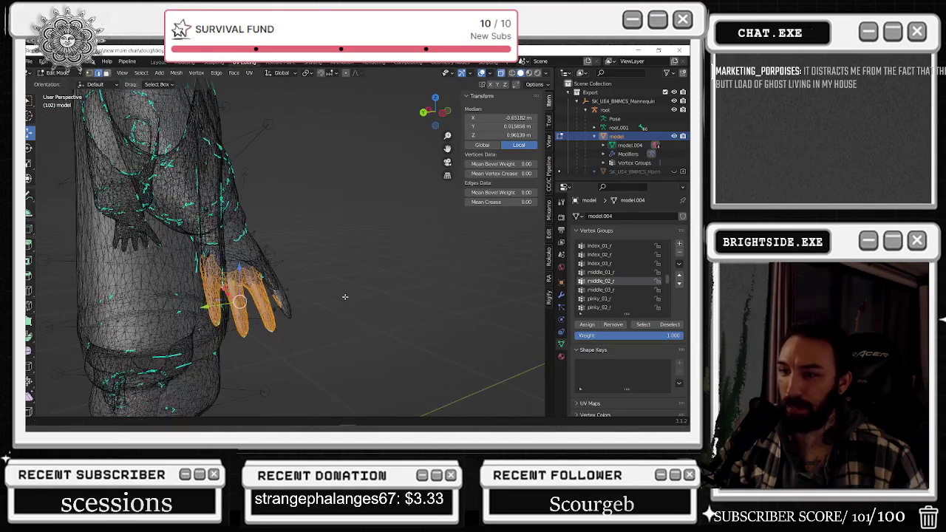
Box-select right-hand and waist vertices, inspect them closely, then clear the selection.
left_click_drag(331, 238, 277, 325)
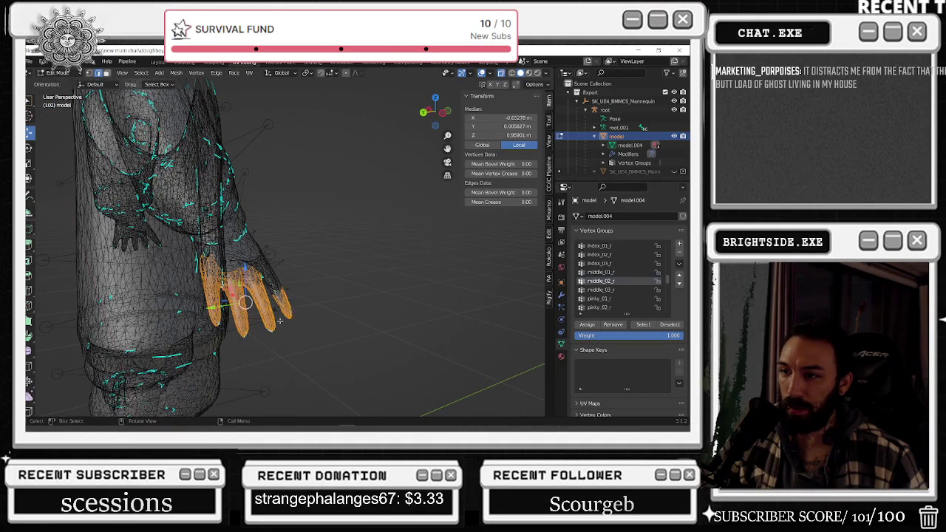
left_click_drag(370, 214, 277, 305)
mouse_move(317, 204)
left_mouse_down()
mouse_move(277, 304)
mouse_move(272, 297)
left_mouse_up()
mouse_move(146, 244)
left_mouse_down()
mouse_move(241, 352)
mouse_move(177, 287)
left_mouse_up()
middle_click_drag(214, 318, 244, 331)
left_click_drag(82, 257, 208, 332)
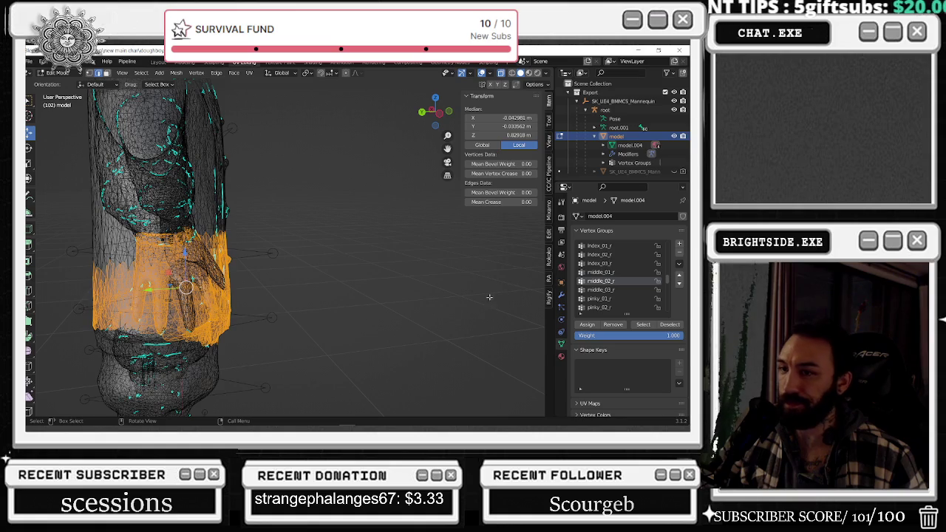
middle_click_drag(510, 293, 315, 282)
scroll(314, 283, "up", 3)
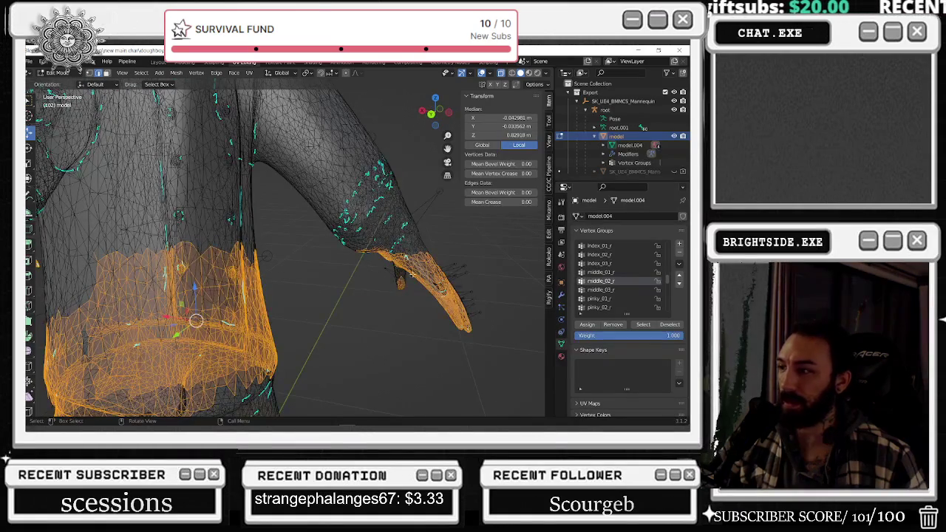
mouse_move(510, 317)
middle_mouse_down()
mouse_move(413, 295)
mouse_move(428, 314)
mouse_move(518, 310)
middle_mouse_up()
key("alt+a")
Select the middle_03_r, then pinky_01_r vertices, and move the pinky ones along Y.
left_click(643, 324)
key("alt+a")
left_click(642, 324)
mouse_move(413, 311)
middle_mouse_down()
mouse_move(445, 305)
mouse_move(438, 327)
mouse_move(405, 321)
middle_mouse_up()
key("g")
key("y")
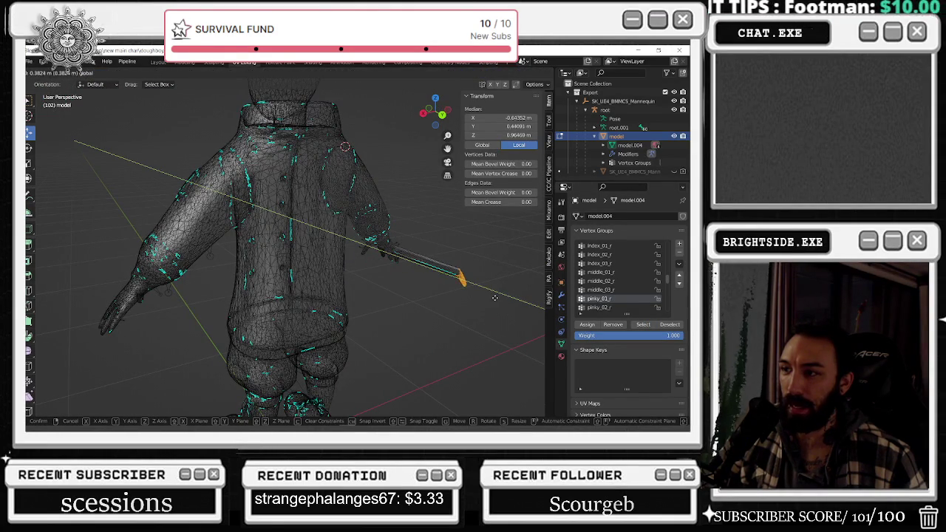
key("Escape")
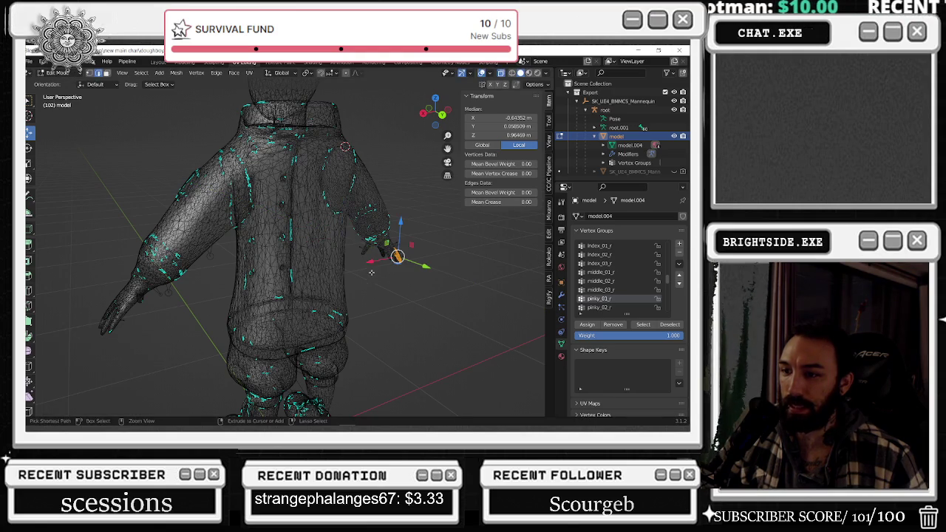
scroll(364, 258, "down", 4)
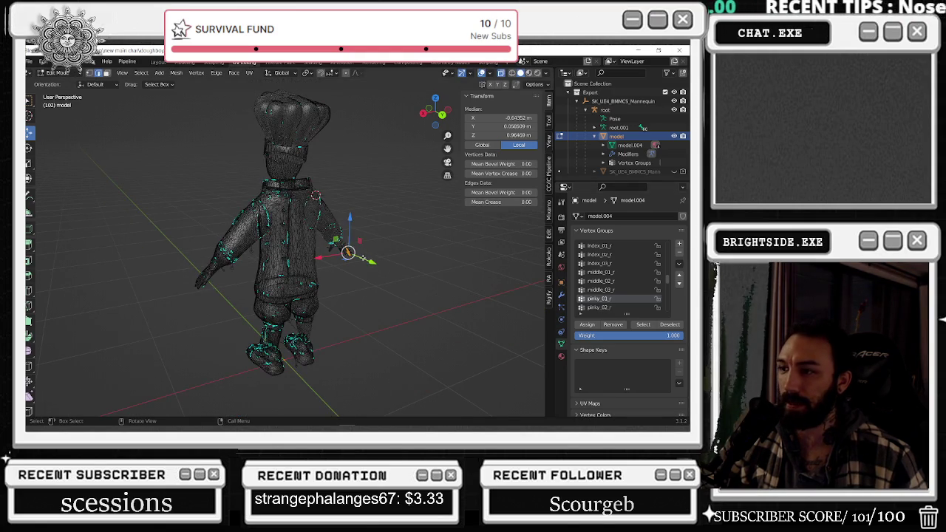
key("g")
key("y")
left_click(399, 275)
key("ctrl+z")
scroll(363, 272, "up", 4)
scroll(364, 272, "down", 4)
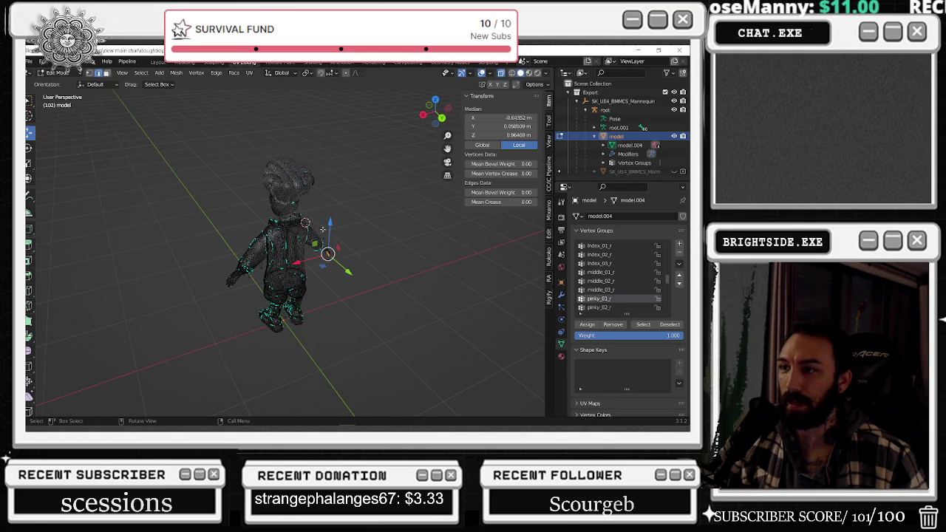
scroll(374, 228, "up", 4)
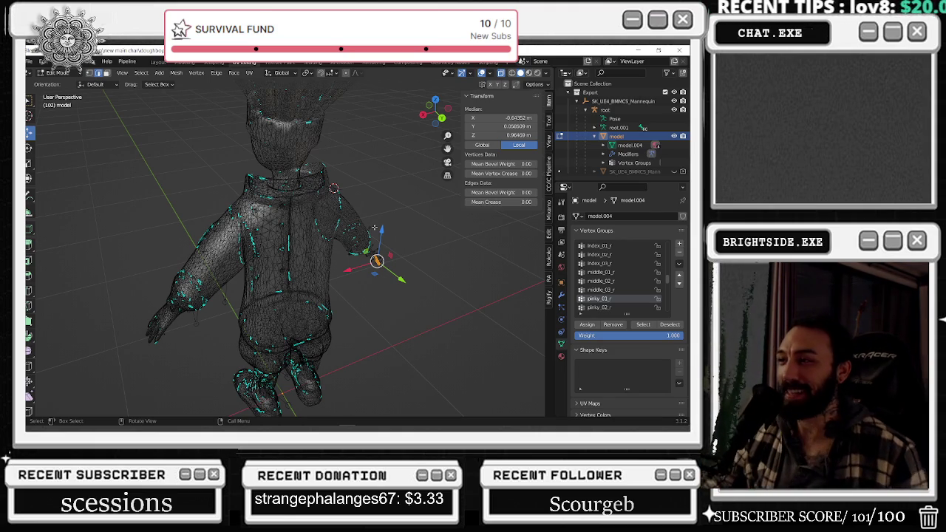
scroll(356, 256, "up", 5)
scroll(414, 281, "down", 3)
scroll(362, 268, "down", 3)
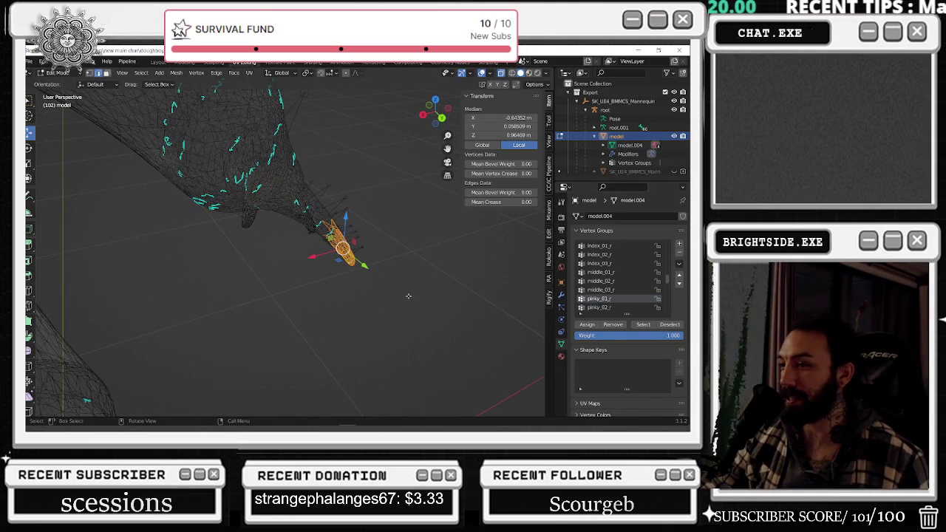
Select the pinky_02_r and pinky_01_r vertex groups in turn to review which finger vertices they cover.
key("alt+a")
left_click(624, 308)
left_click(637, 326)
mouse_move(424, 282)
middle_mouse_down()
mouse_move(289, 265)
mouse_move(320, 256)
mouse_move(277, 264)
mouse_move(337, 267)
middle_mouse_up()
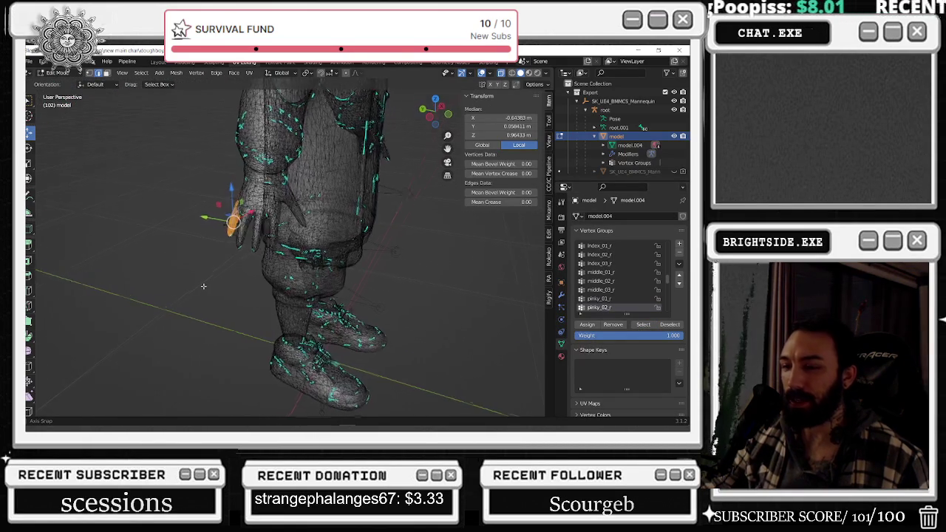
left_click(336, 267)
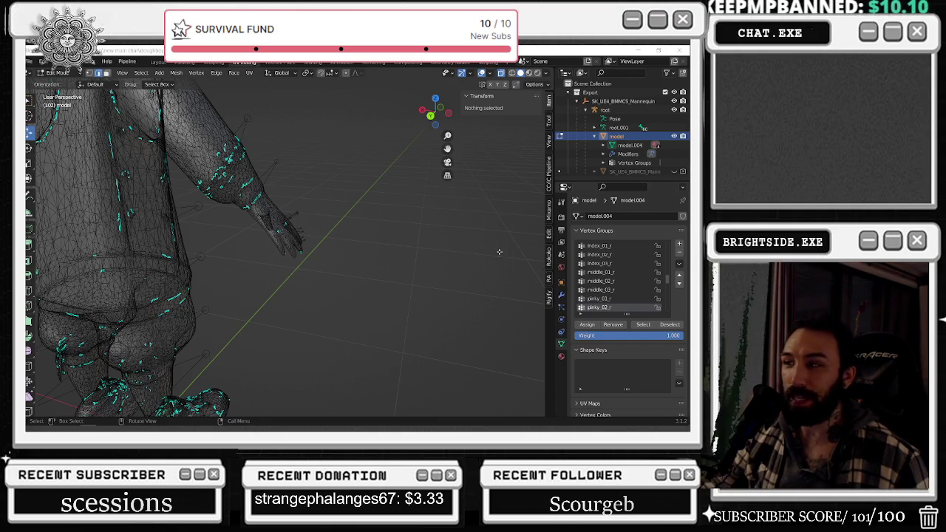
left_click(598, 298)
left_click(643, 325)
middle_click_drag(403, 306, 409, 296)
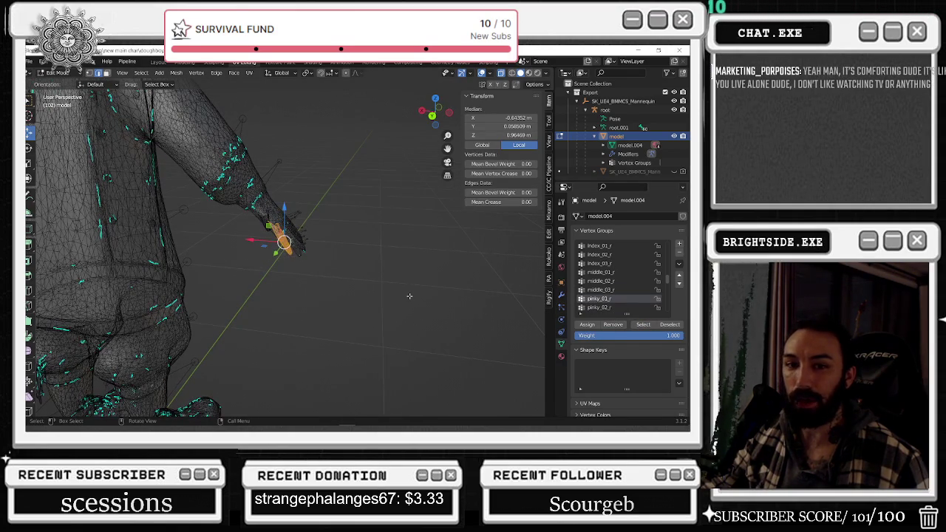
left_click(409, 295)
left_click(607, 307)
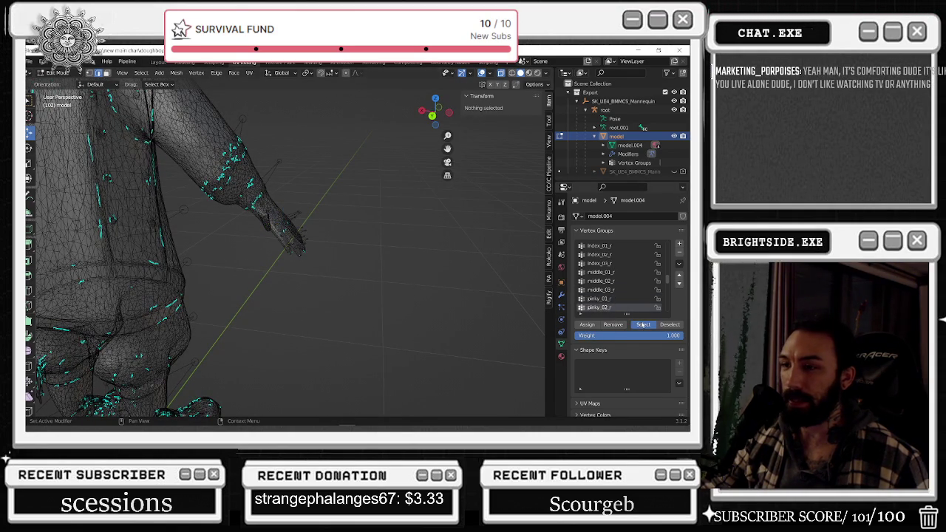
left_click(643, 325)
Deselect the pinky vertices and select the lowerarm_twist_01_r group, orbiting around the arm to check it.
mouse_move(244, 295)
middle_mouse_down()
mouse_move(336, 294)
mouse_move(376, 229)
middle_mouse_up()
scroll(336, 294, "up", 5)
left_click(502, 276)
scroll(628, 296, "down", 3)
scroll(628, 315, "down", 1)
left_click(609, 307)
left_click(642, 325)
middle_click_drag(395, 272, 320, 230)
mouse_move(344, 187)
middle_mouse_down()
mouse_move(371, 231)
mouse_move(396, 204)
mouse_move(347, 221)
middle_mouse_up()
Select the upperarm_twist_01_r group's vertices, view the arm from the side, then deselect everything with Alt+A.
scroll(653, 303, "down", 2)
left_click(610, 299)
key("ctrl+z")
left_click(643, 325)
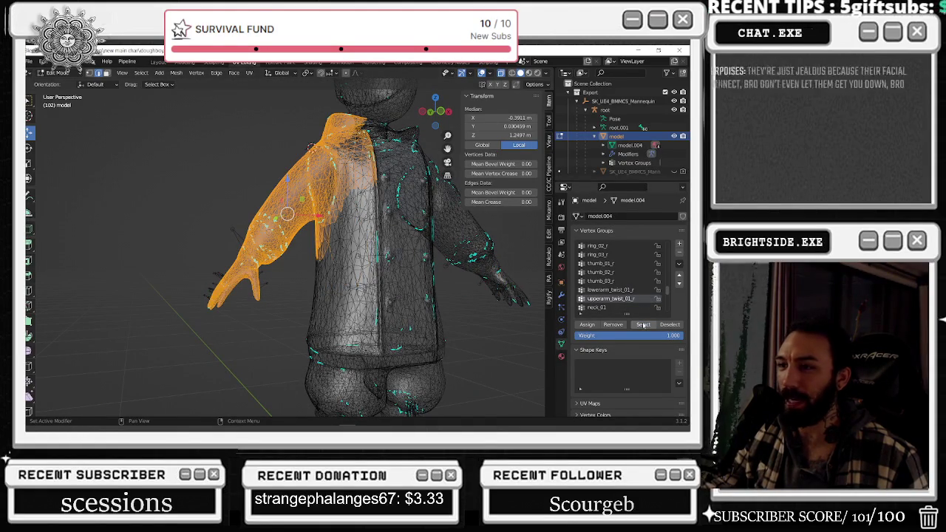
middle_click_drag(340, 222, 288, 222)
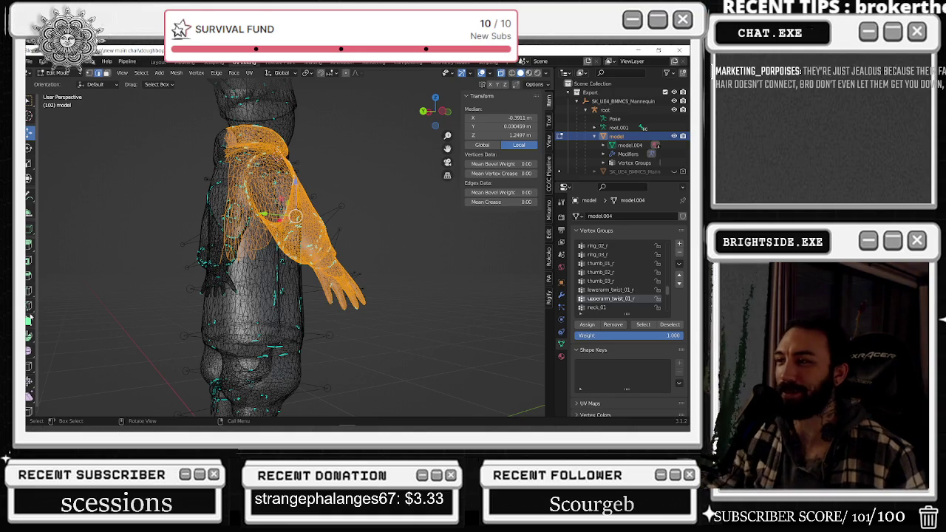
key("alt+a")
middle_click_drag(394, 262, 348, 258)
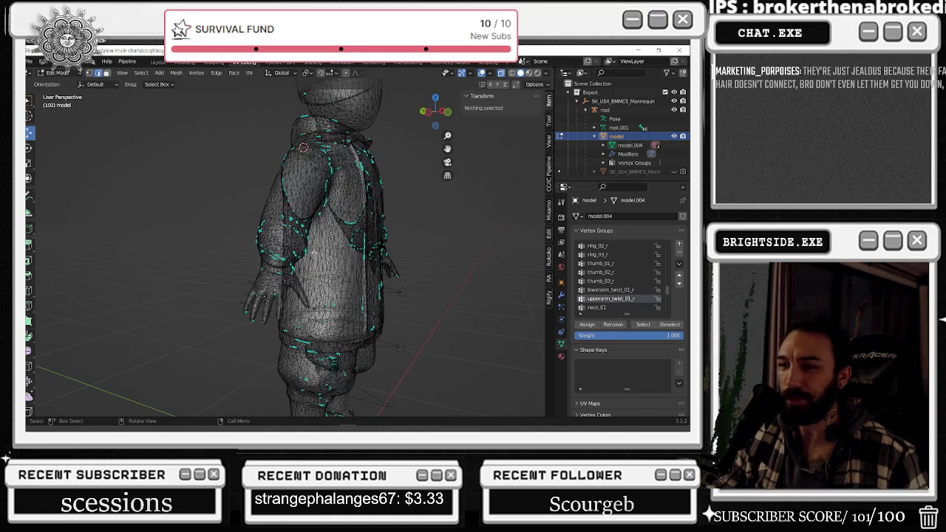
left_click(59, 72)
Return to Object Mode, select the root armature and collapse the model's Outliner entries.
left_click(63, 83)
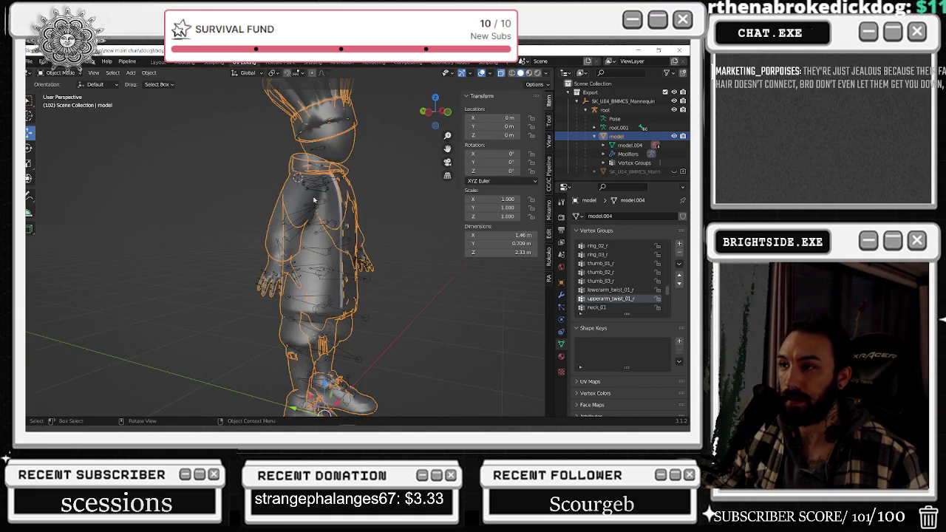
middle_click_drag(344, 195, 348, 178)
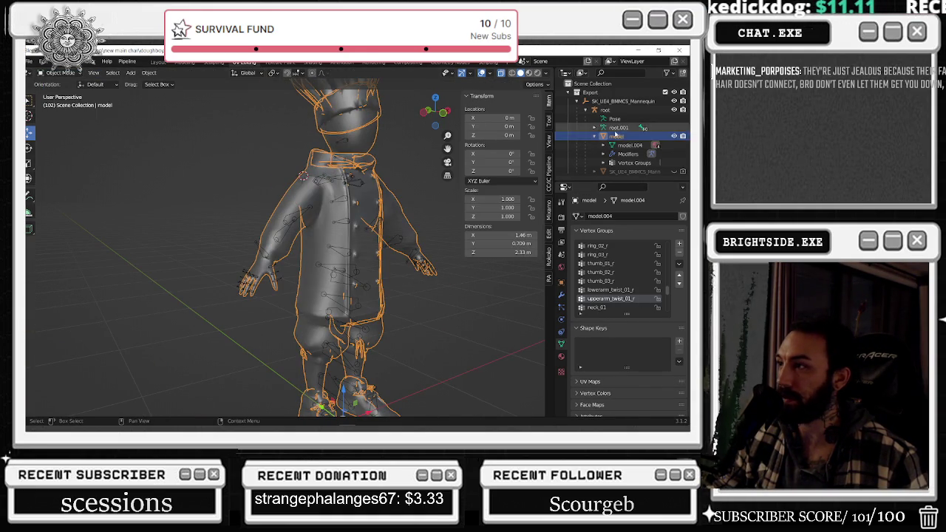
left_click(605, 109, "ctrl")
middle_click_drag(295, 188, 331, 186)
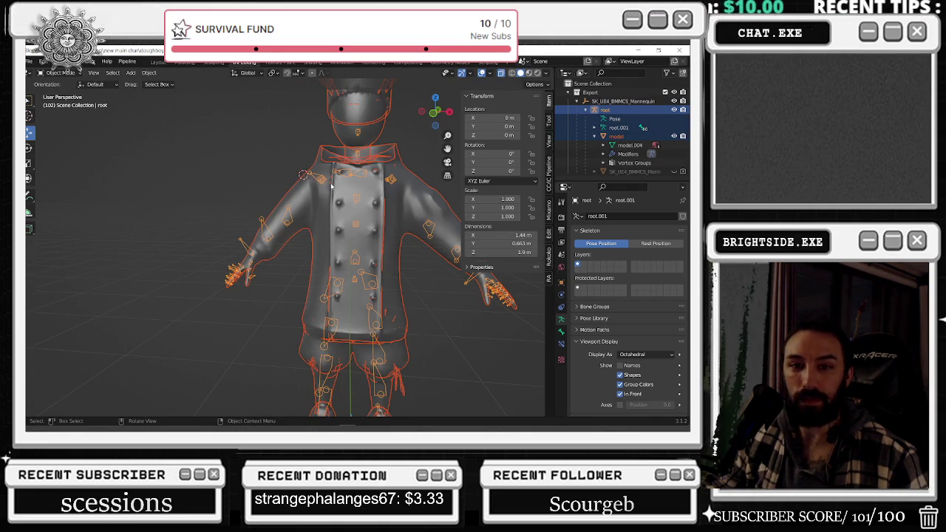
left_click(604, 138)
left_click(604, 137)
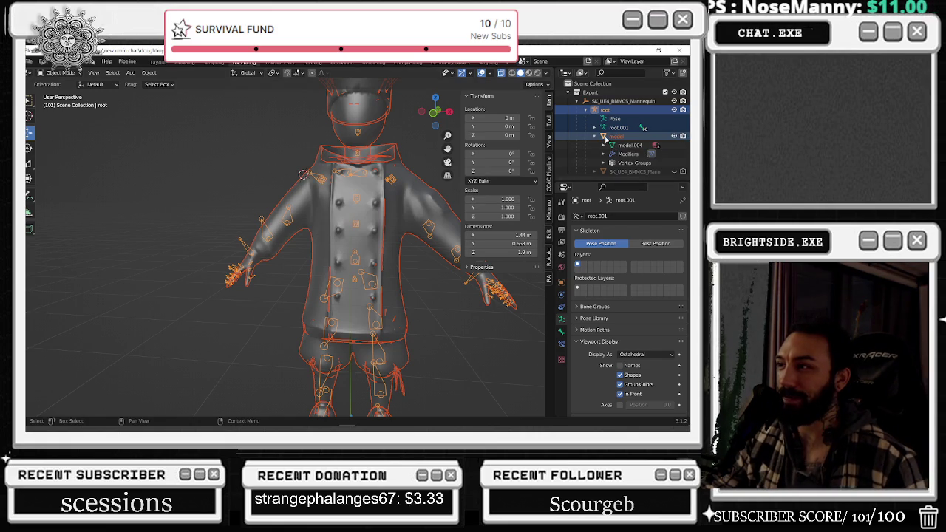
left_click(597, 135)
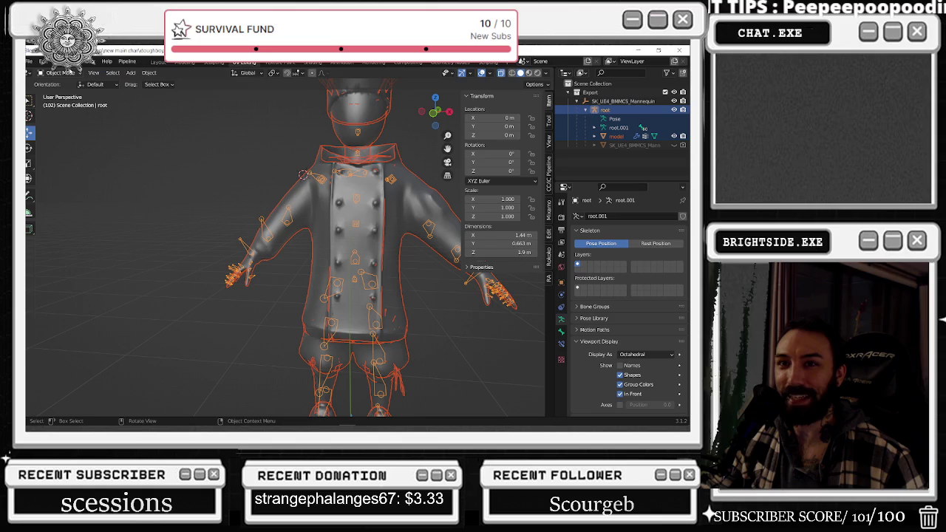
Select the chef model mesh and add the root armature to the selection.
left_click(313, 170)
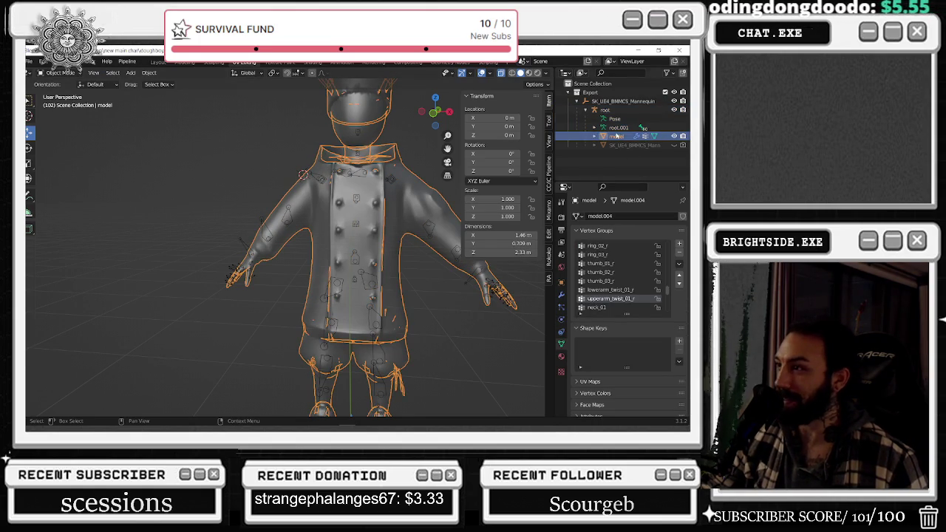
left_click_drag(296, 243, 213, 215, "shift")
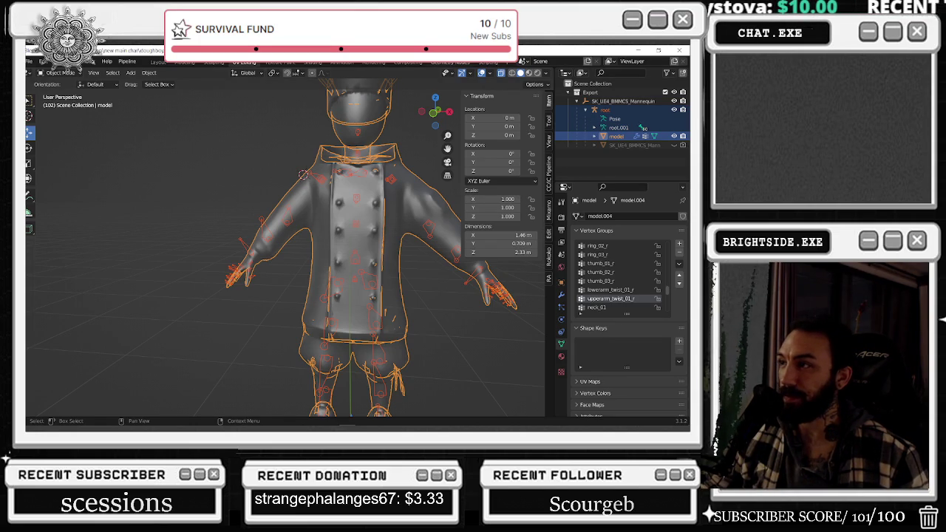
left_click(29, 61)
mouse_move(44, 180)
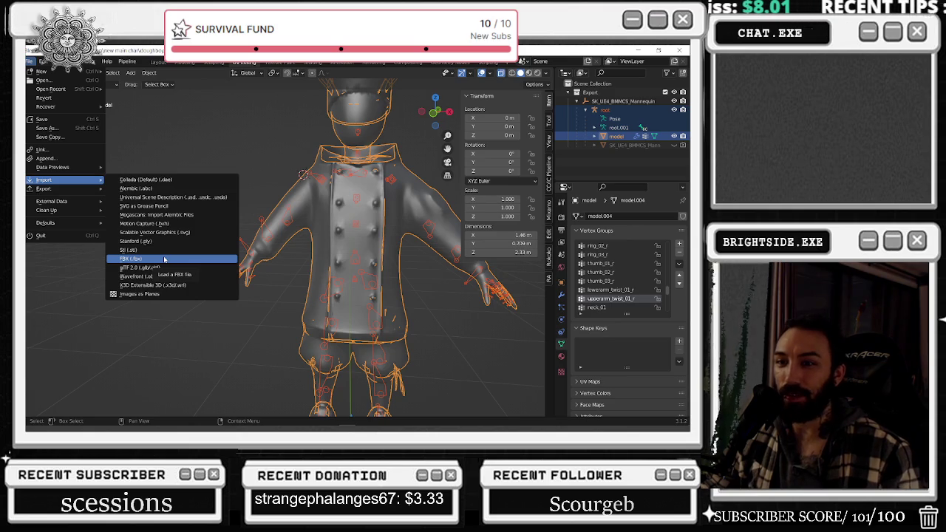
Cancel the import and export the selection as FBX, overwriting NEWMAIN_doughboyupdate_RIGGED.fbx.
left_click(164, 258)
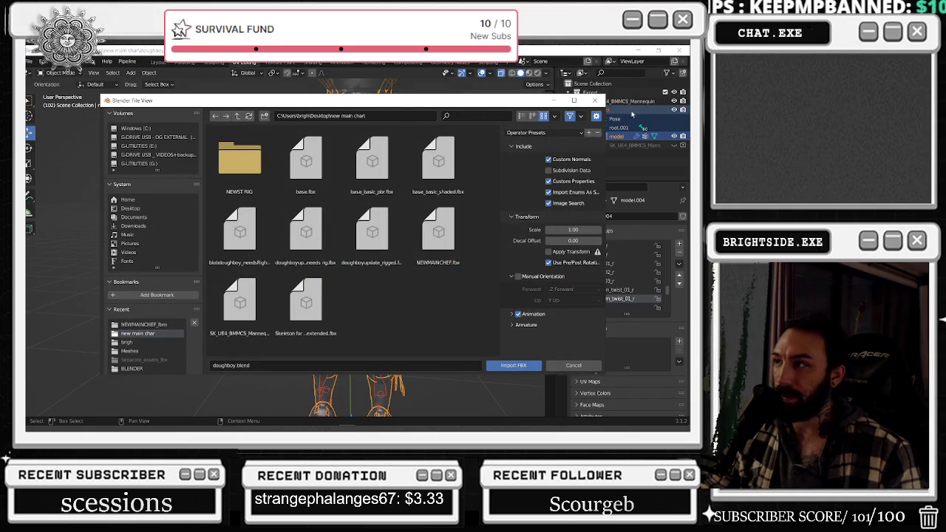
left_click(595, 100)
left_click(29, 61)
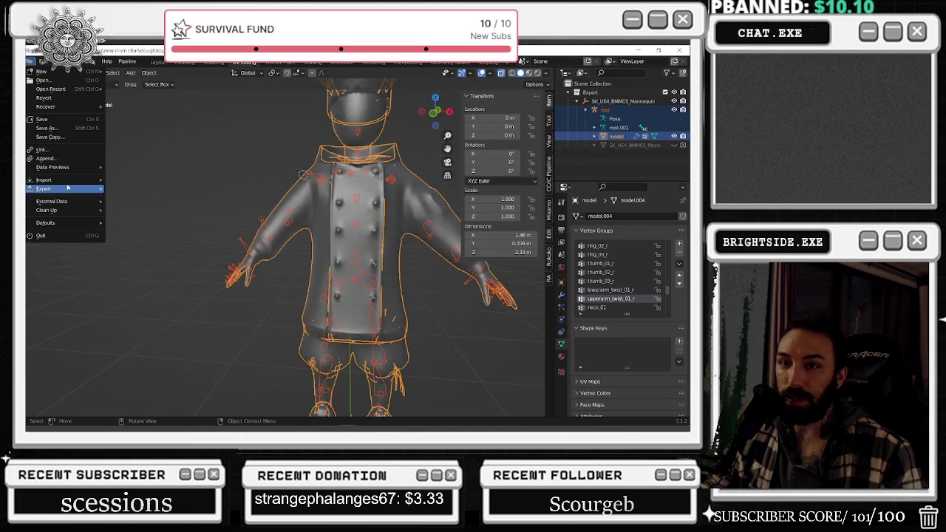
mouse_move(45, 189)
left_click(152, 269)
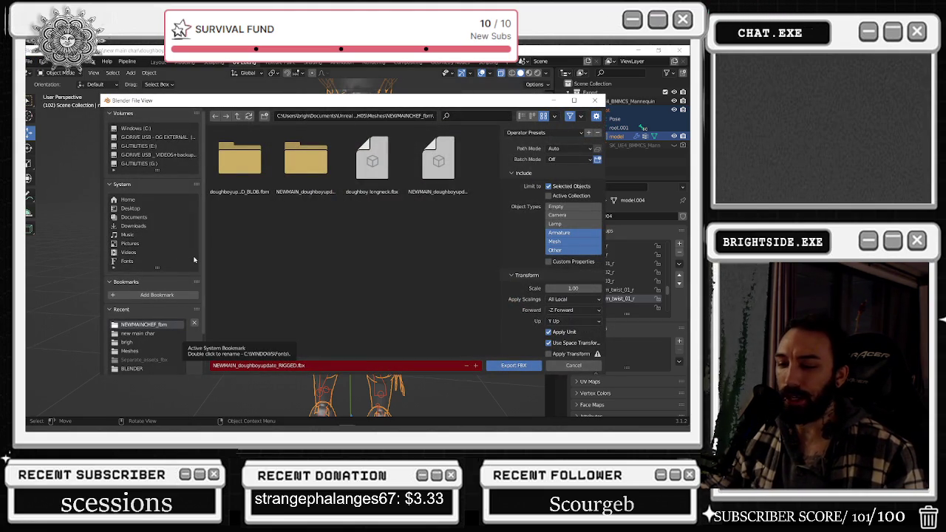
left_click(446, 152)
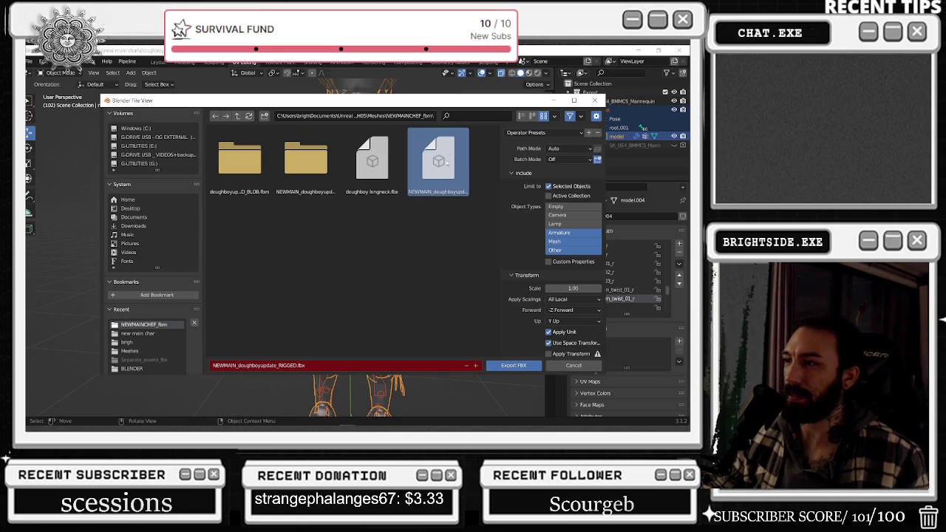
left_click(517, 365)
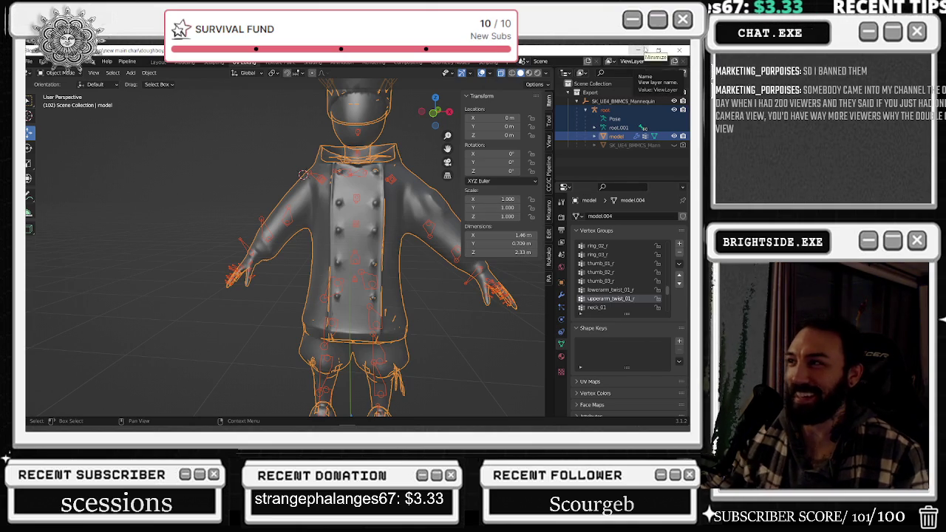
Minimize Blender and the TTS Labs window, then bring Blender back to the front.
left_click(641, 50)
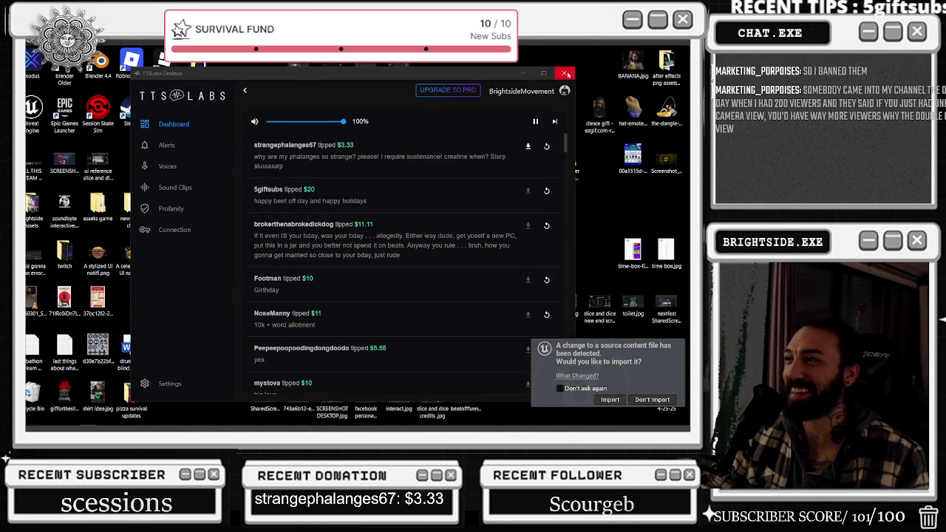
left_click(523, 74)
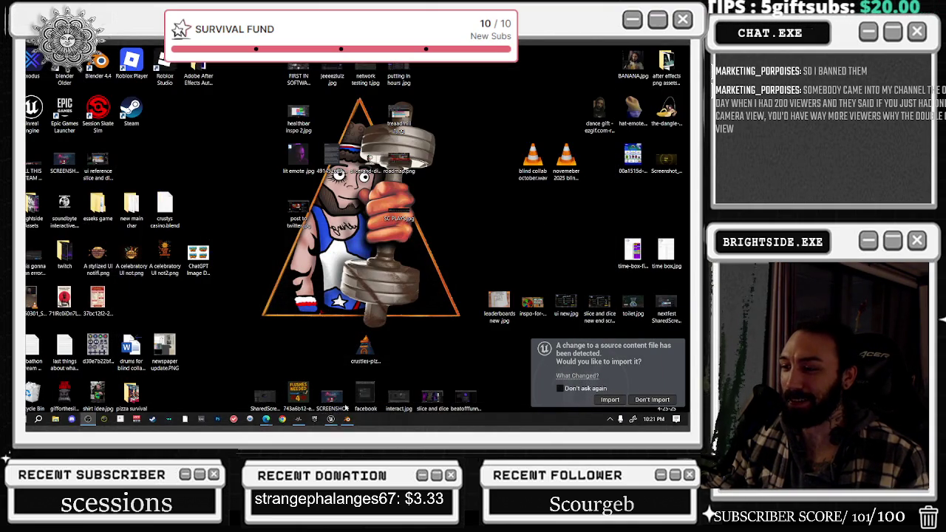
left_click(347, 421)
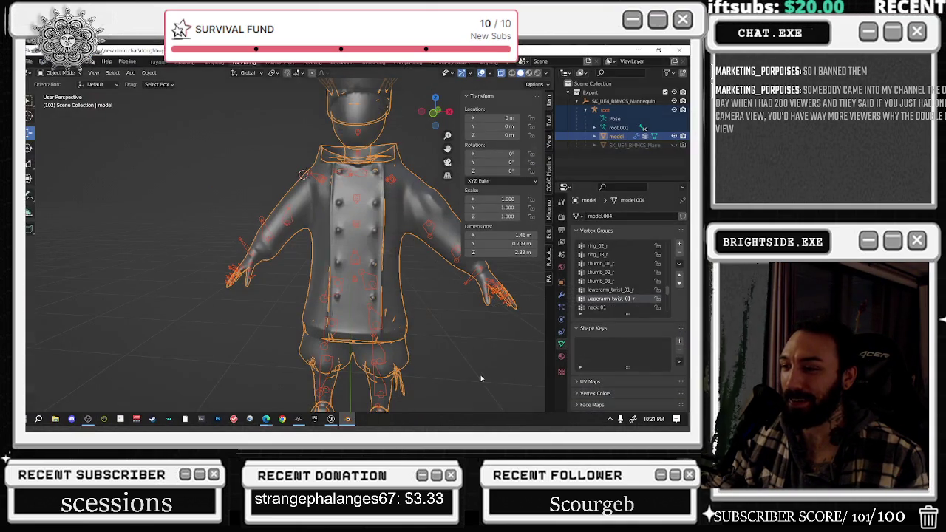
In the Unreal Editor, reimport the changed chef FBX and move the BP_MainCharacter tab after Room_level_YACHT.
left_click(639, 50)
left_click(340, 422)
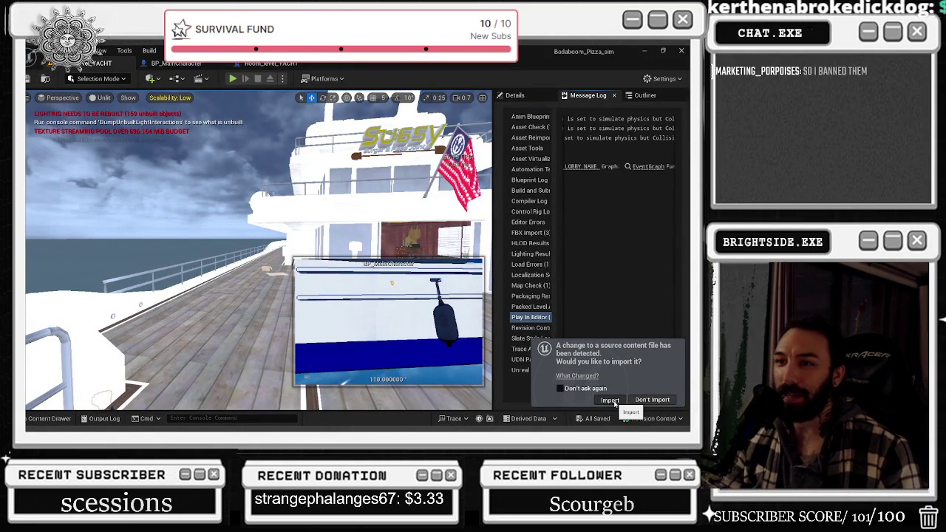
left_click(612, 401)
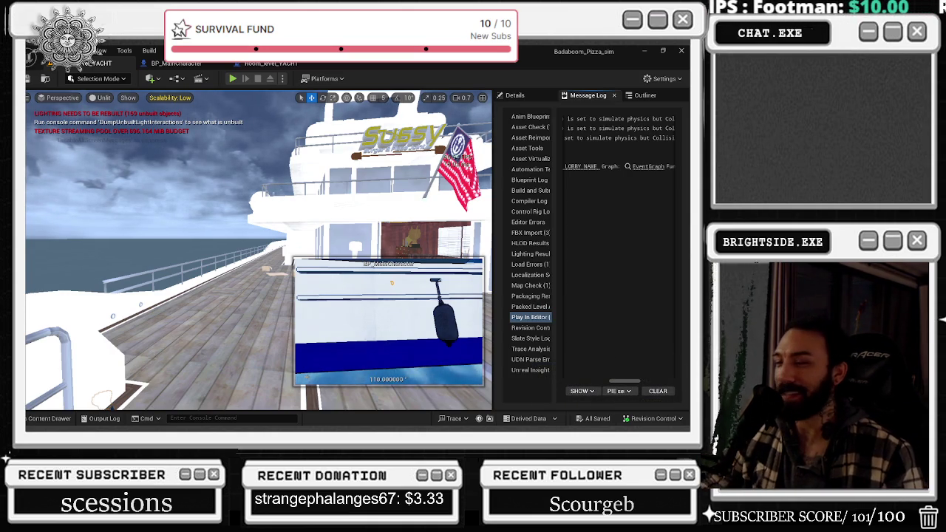
left_click_drag(177, 64, 294, 65)
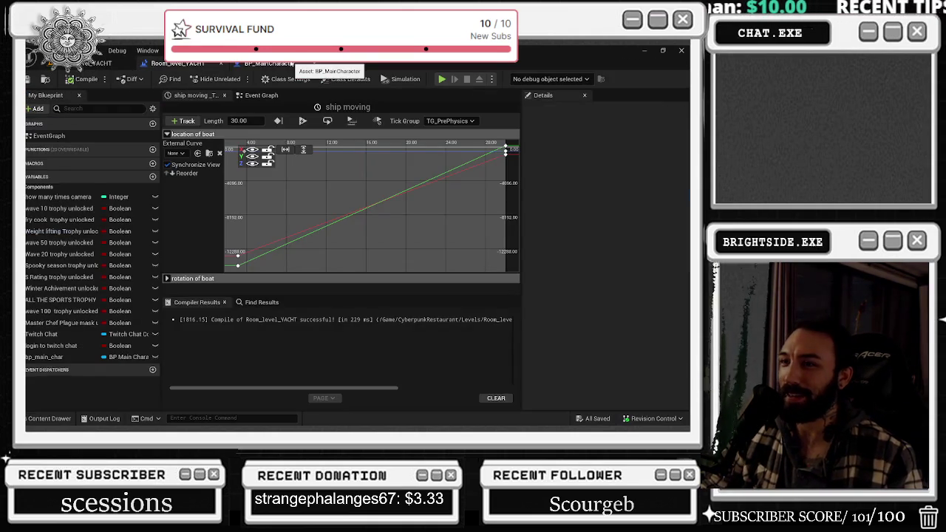
Open BP_MainCharacter, save it with Ctrl+S, and orbit the preview to inspect the reimported character.
left_click(294, 65)
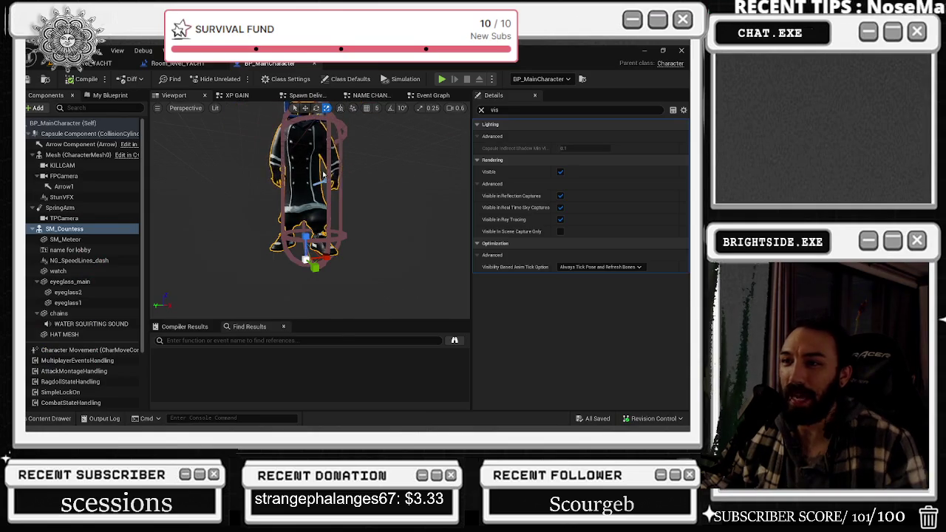
key("ctrl+s")
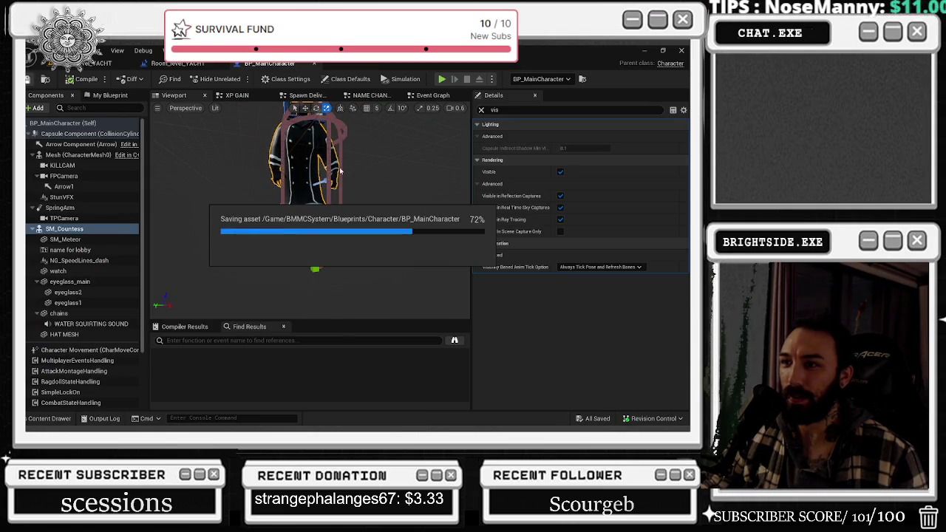
left_click_drag(338, 177, 388, 160)
scroll(389, 161, "up", 5)
left_click_drag(218, 142, 229, 178)
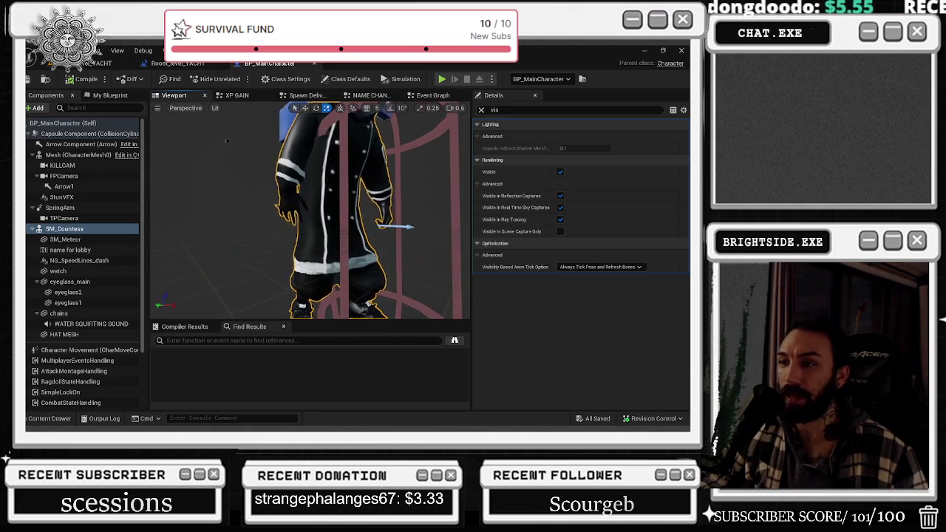
Save BP_MainCharacter again with Ctrl+S after moving the camera closer to the character.
right_click_drag(251, 148, 264, 97)
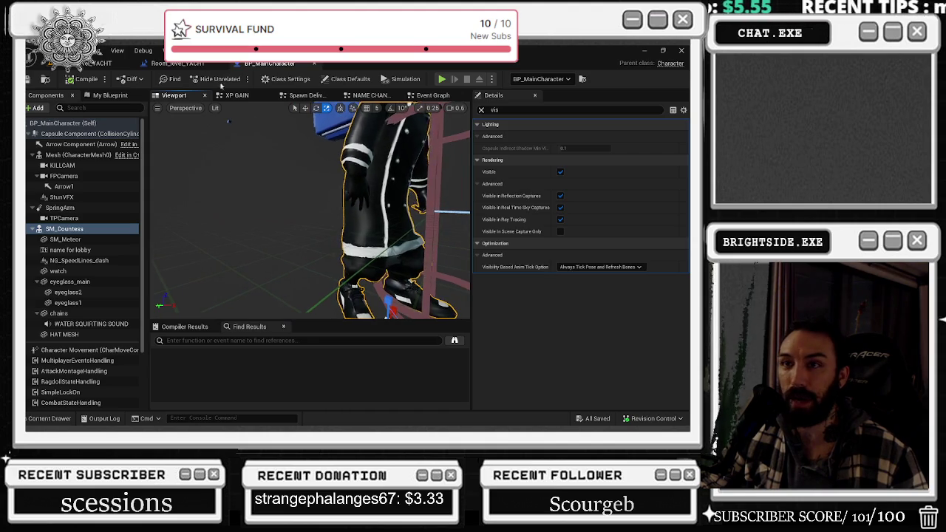
key("ctrl+s")
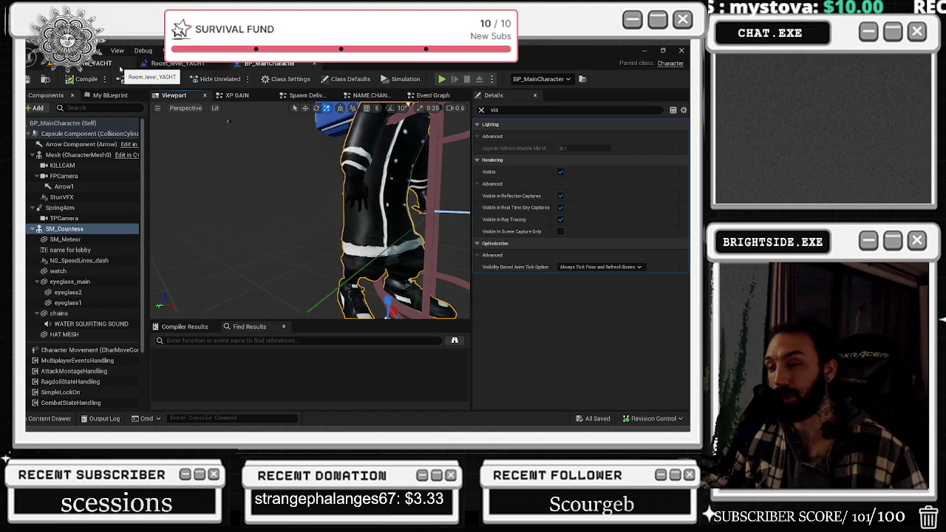
right_click_drag(249, 133, 258, 133)
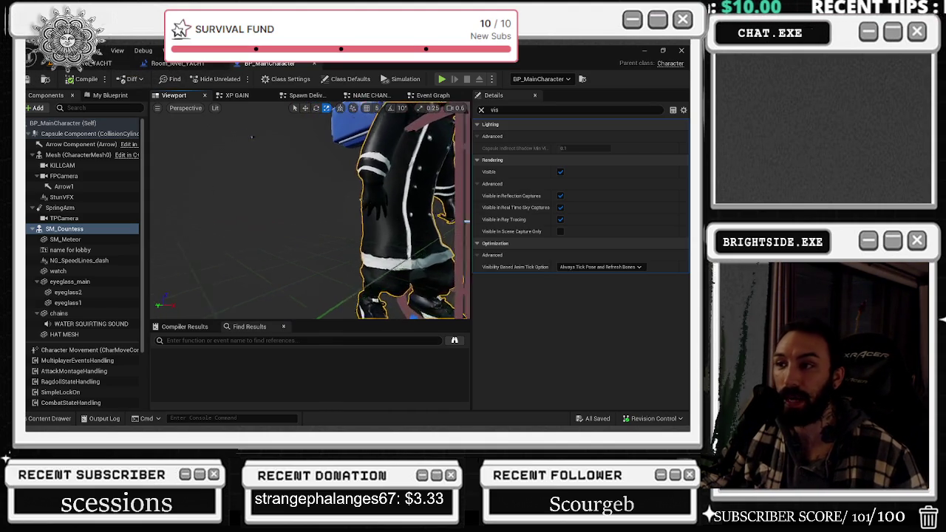
Return to the Room_level_YACHT tab, minimize Unreal and switch back to the chef model in Blender.
left_click(140, 66)
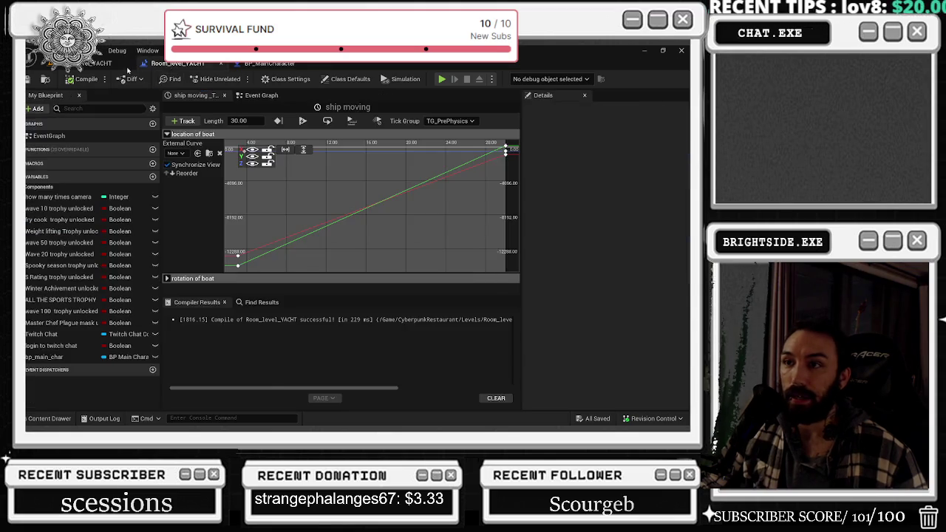
left_click(656, 51)
key("alt+Tab")
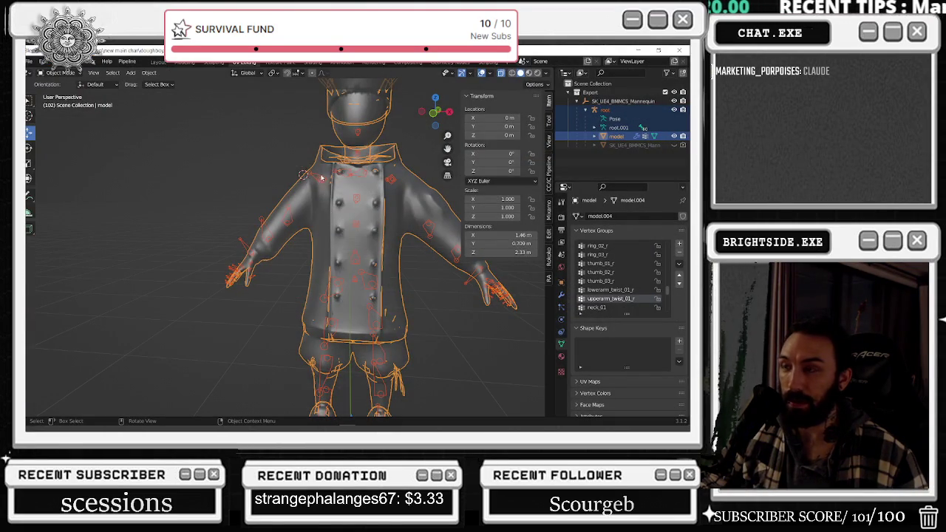
mouse_move(321, 178)
middle_mouse_down()
mouse_move(302, 151)
mouse_move(407, 225)
mouse_move(436, 222)
middle_mouse_up()
Check the chef mesh wireframe in Edit Mode, return to Object Mode and zoom onto the chest and arm.
key("Tab")
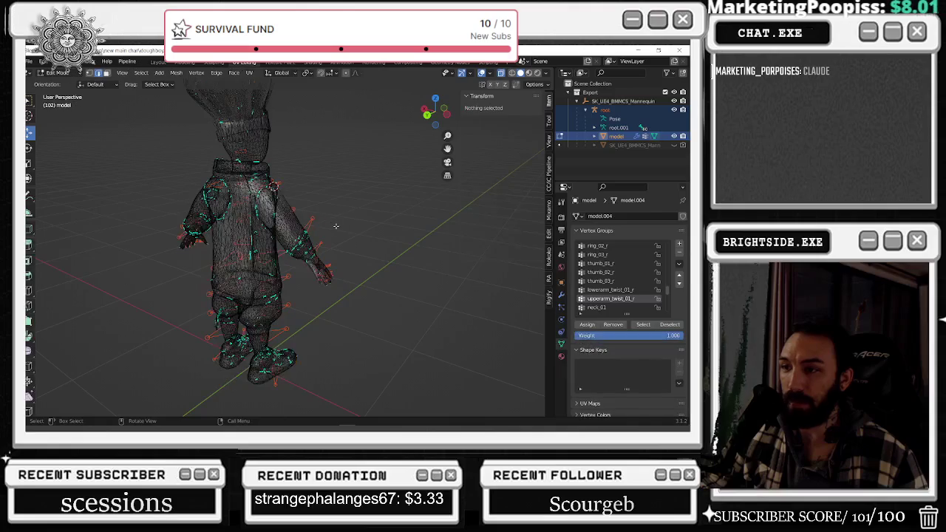
scroll(328, 231, "up", 3)
middle_click_drag(302, 190, 204, 150)
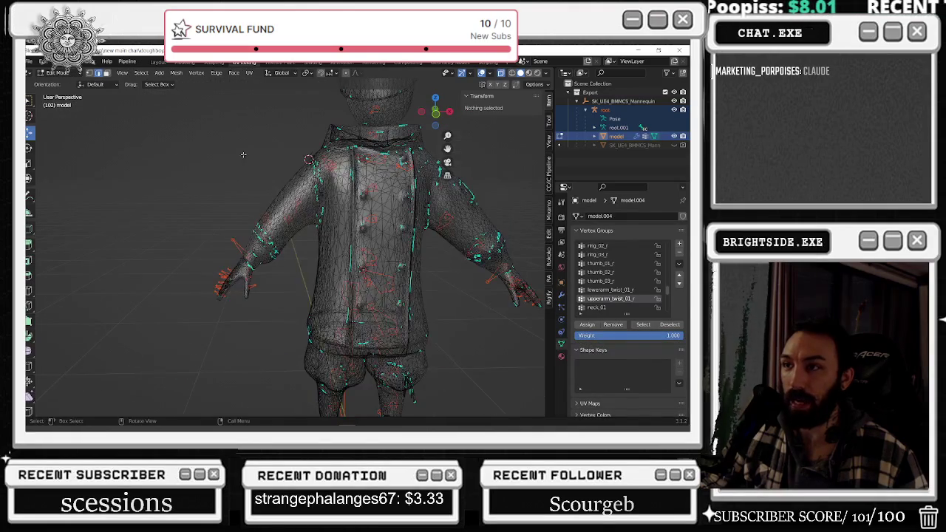
left_click(58, 73)
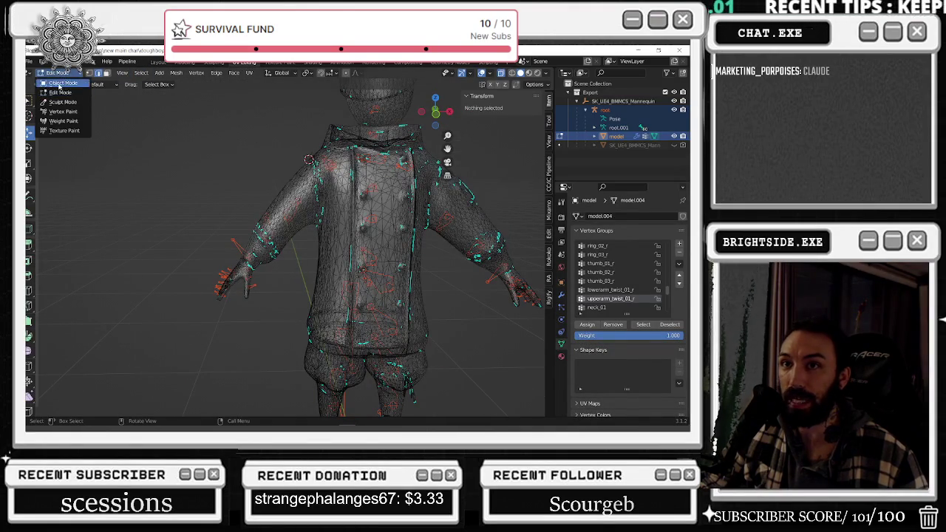
left_click(59, 86)
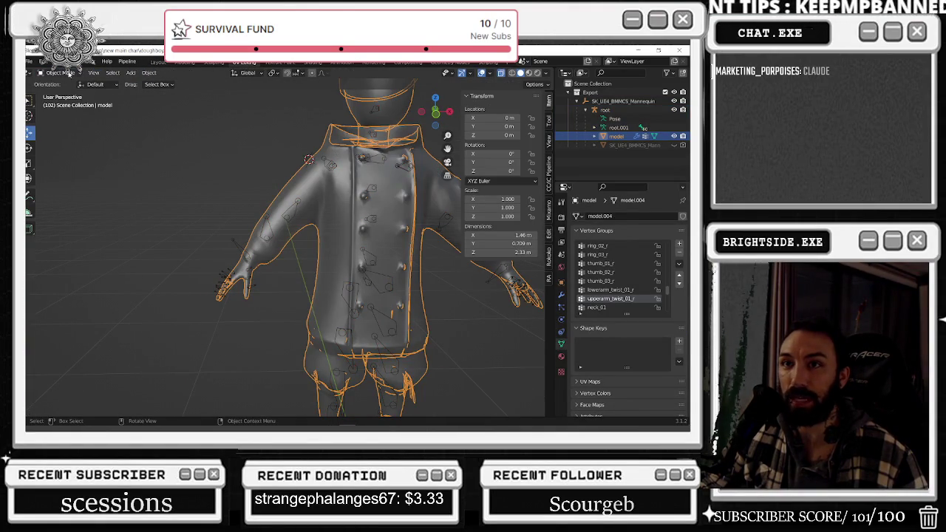
left_click(58, 72)
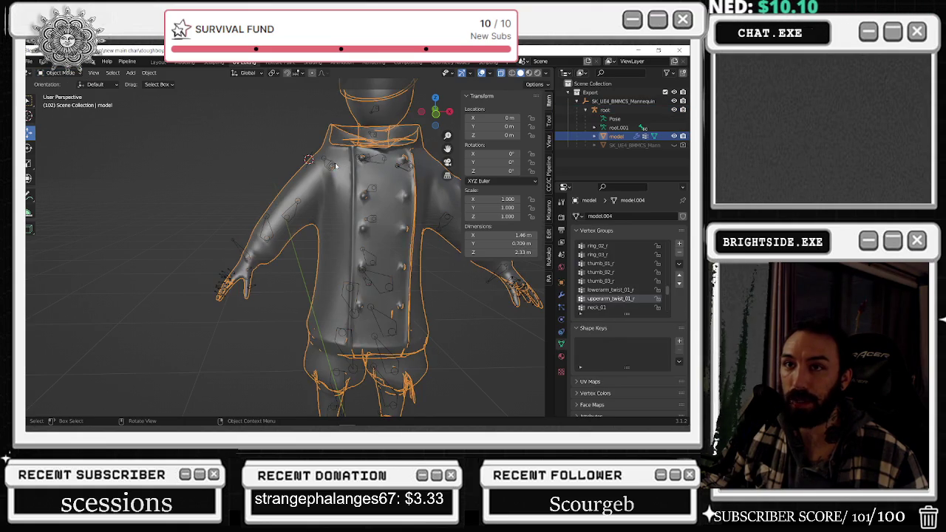
scroll(309, 177, "up", 5)
left_click(359, 126)
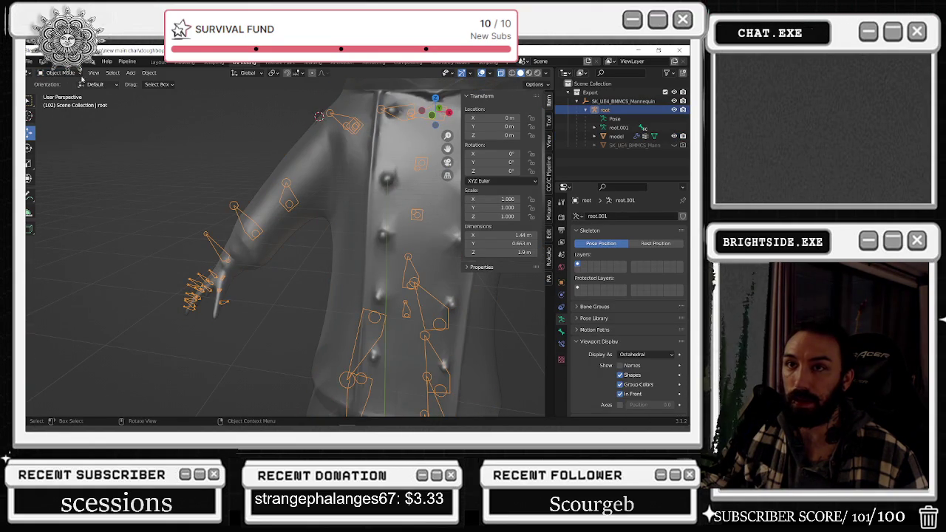
In Pose Mode, rotate the upperarm_r bone about -36° on X to test the arm deformation.
left_click(60, 72)
left_click(62, 102)
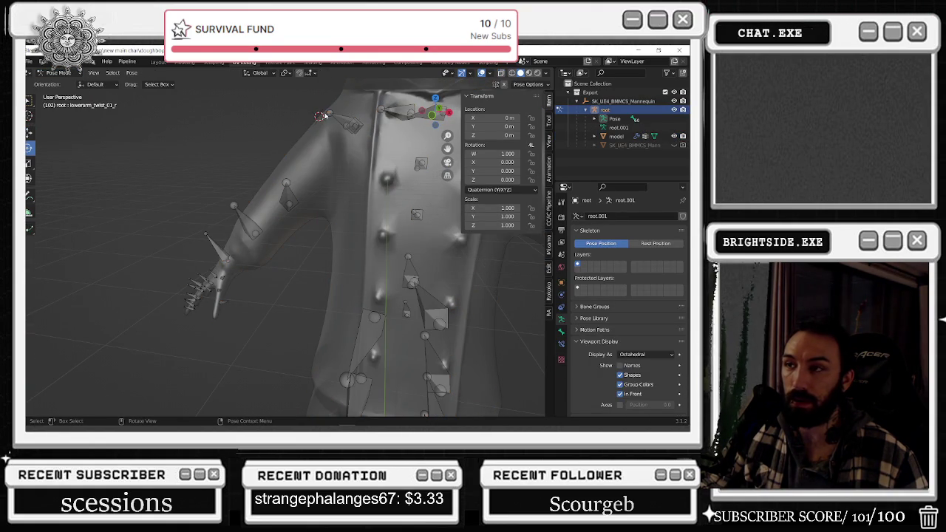
left_click(363, 125)
left_click_drag(360, 128, 356, 124)
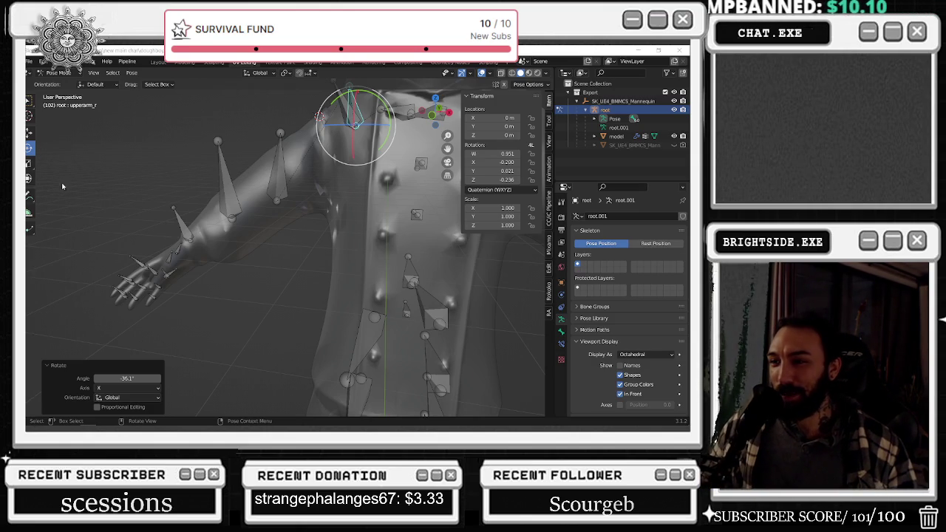
Rotate the clavicle_r bone about X, including a further -2.67°, and orbit to inspect the shoulder.
middle_click_drag(253, 153, 401, 140)
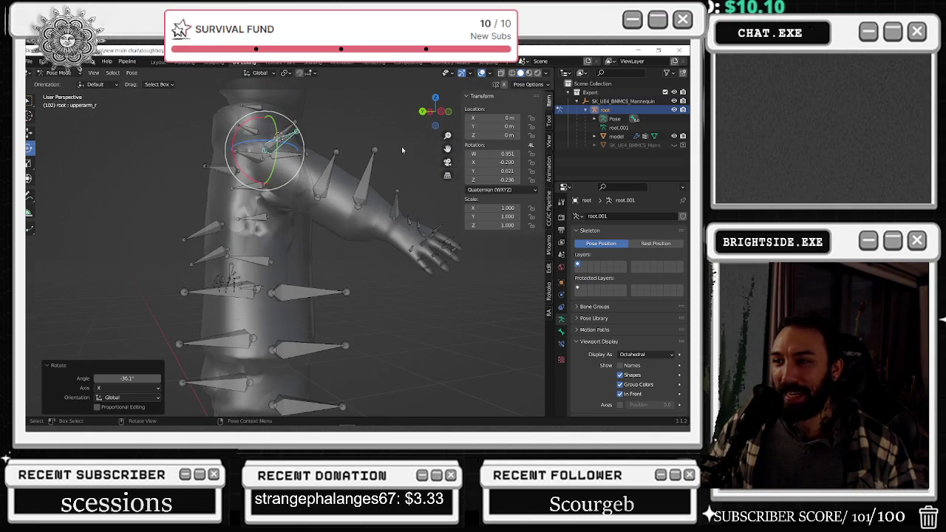
middle_click_drag(358, 227, 277, 210)
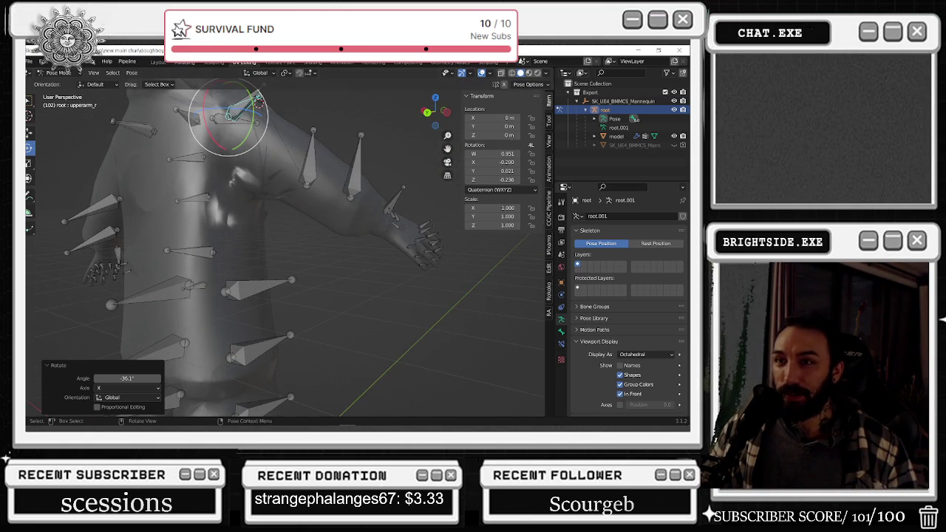
left_click(59, 72)
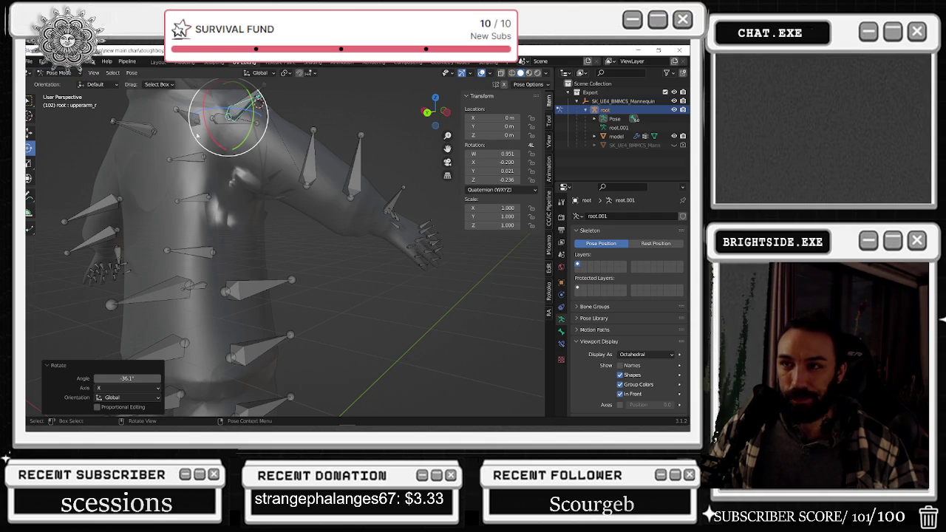
left_click(218, 119)
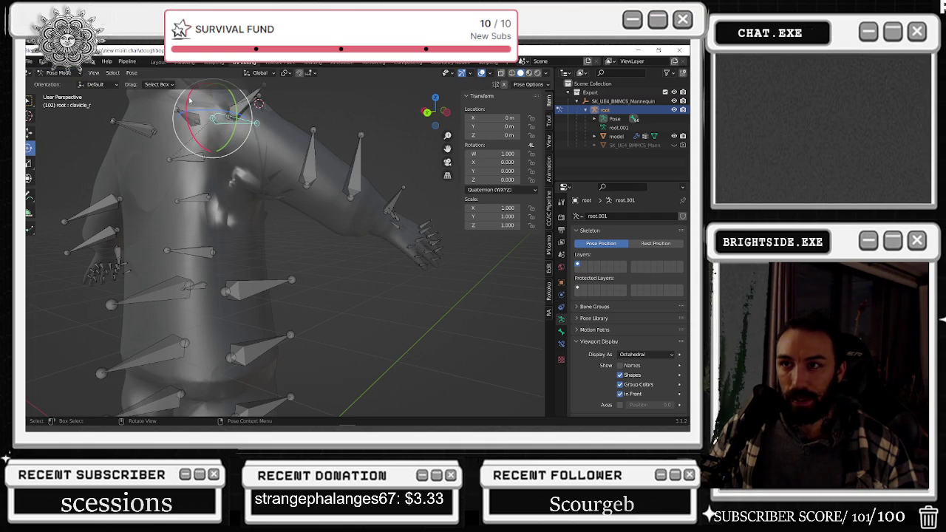
left_click_drag(189, 101, 182, 135)
scroll(366, 172, "down", 3)
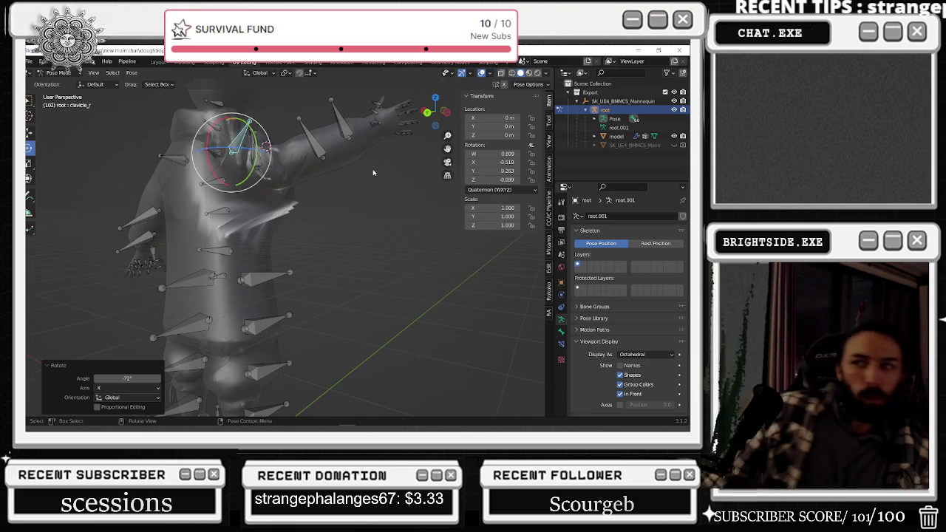
mouse_move(351, 188)
middle_mouse_down()
mouse_move(204, 191)
mouse_move(291, 198)
mouse_move(386, 184)
mouse_move(358, 195)
middle_mouse_up()
left_click_drag(388, 130, 392, 130)
mouse_move(392, 130)
middle_mouse_down()
mouse_move(333, 212)
mouse_move(307, 209)
middle_mouse_up()
left_click(56, 72)
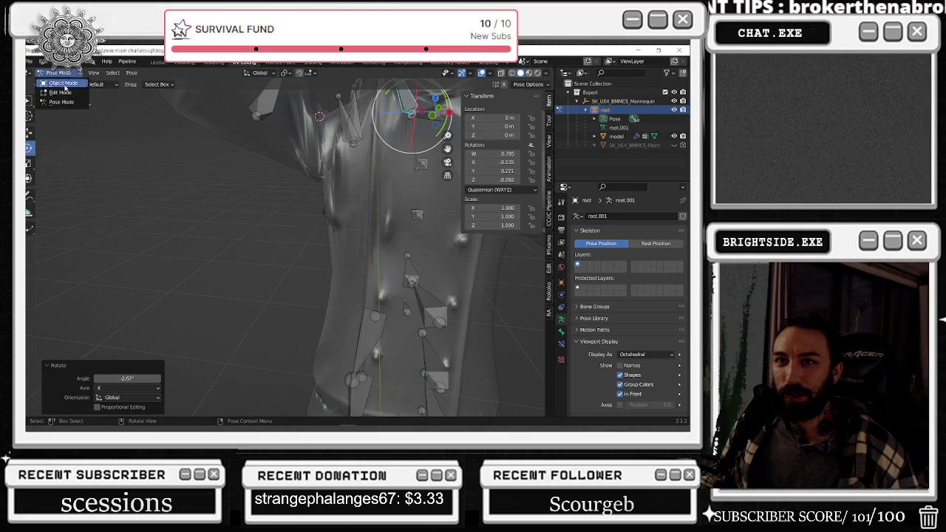
Return to Object Mode, select the chef's model mesh and scroll to its vertex groups list.
left_click(59, 83)
left_click(355, 148)
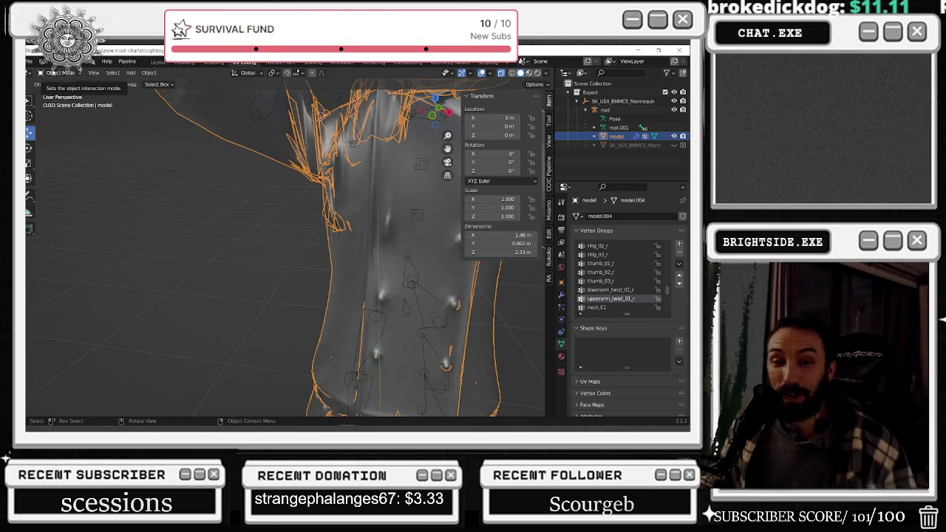
mouse_move(318, 185)
middle_mouse_down()
mouse_move(346, 186)
mouse_move(353, 168)
middle_mouse_up()
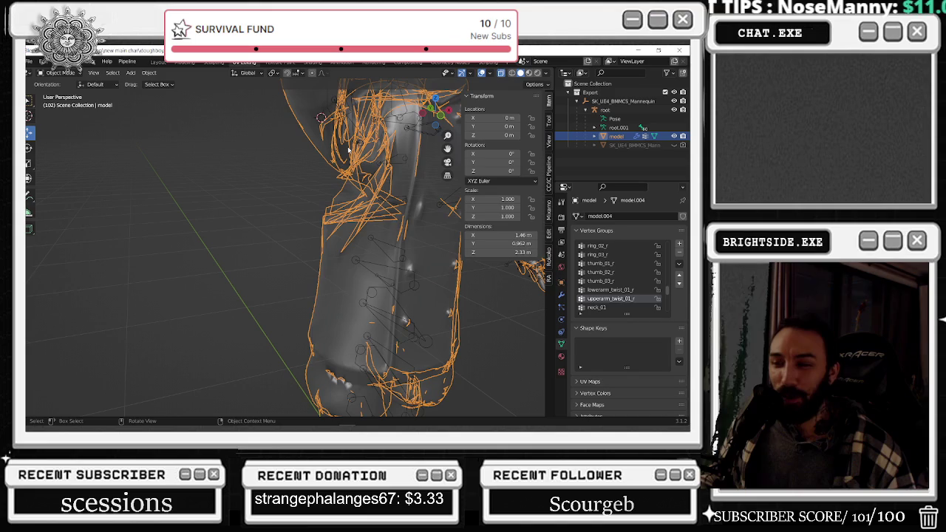
middle_click_drag(333, 163, 273, 192)
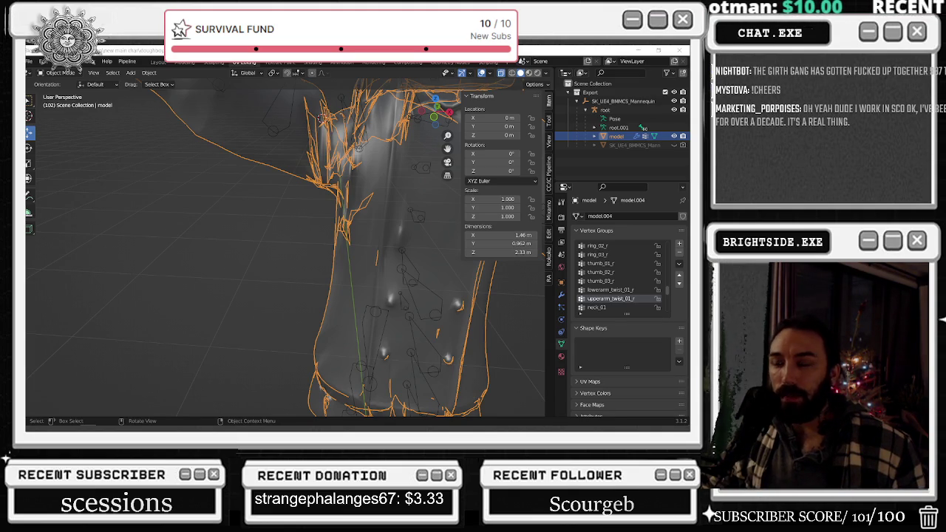
scroll(250, 158, "down", 5)
Select the chef mesh and switch it to Weight Paint mode to show the upperarm_twist_01_r weights.
mouse_move(250, 159)
middle_mouse_down()
mouse_move(337, 180)
mouse_move(297, 188)
middle_mouse_up()
left_click(336, 179)
left_click(297, 188)
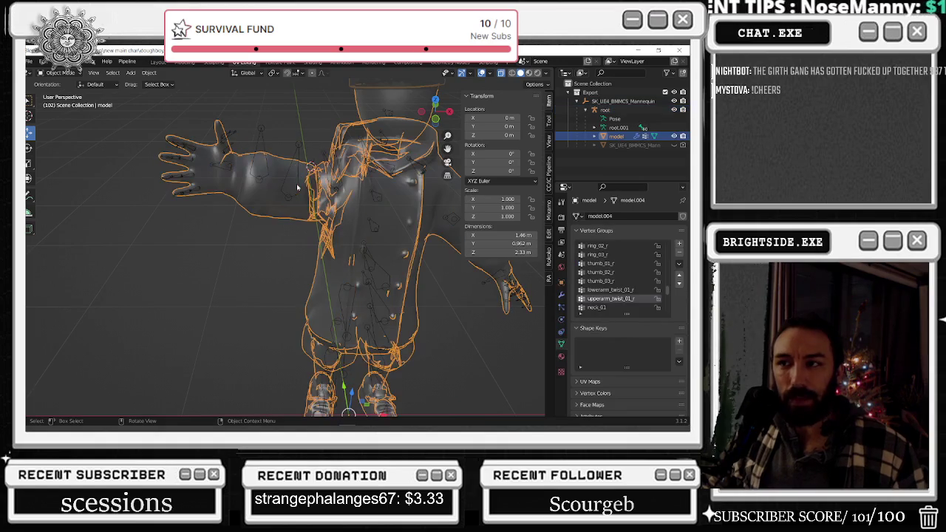
left_click(59, 73)
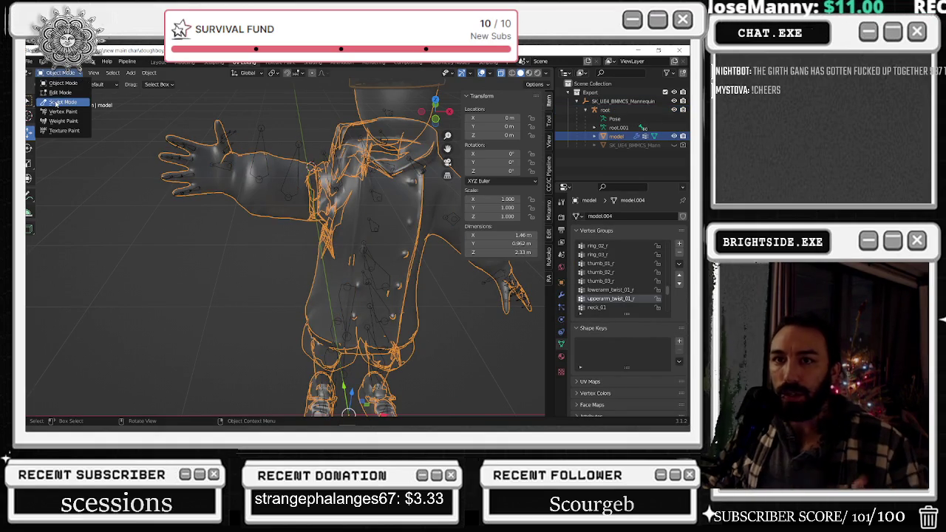
mouse_move(281, 159)
middle_mouse_down()
mouse_move(320, 158)
mouse_move(314, 169)
mouse_move(270, 165)
middle_mouse_up()
scroll(314, 170, "up", 4)
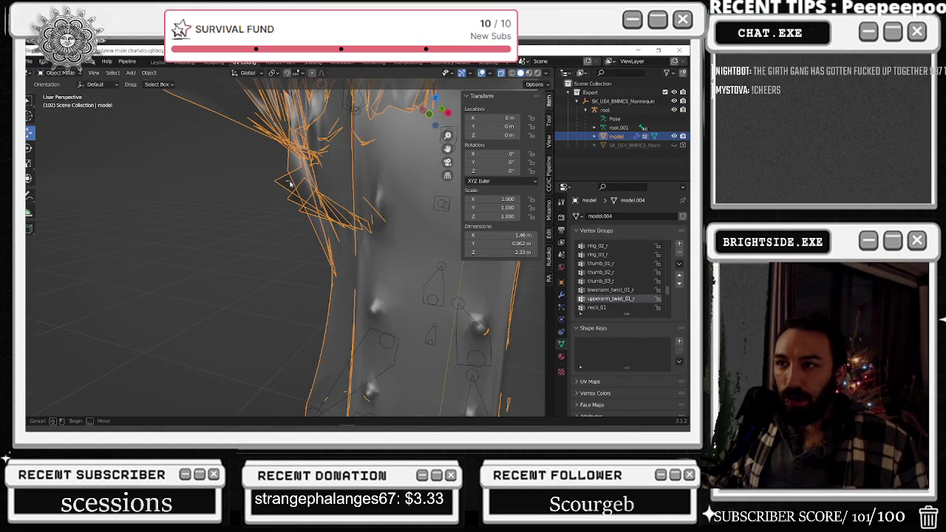
left_click(59, 73)
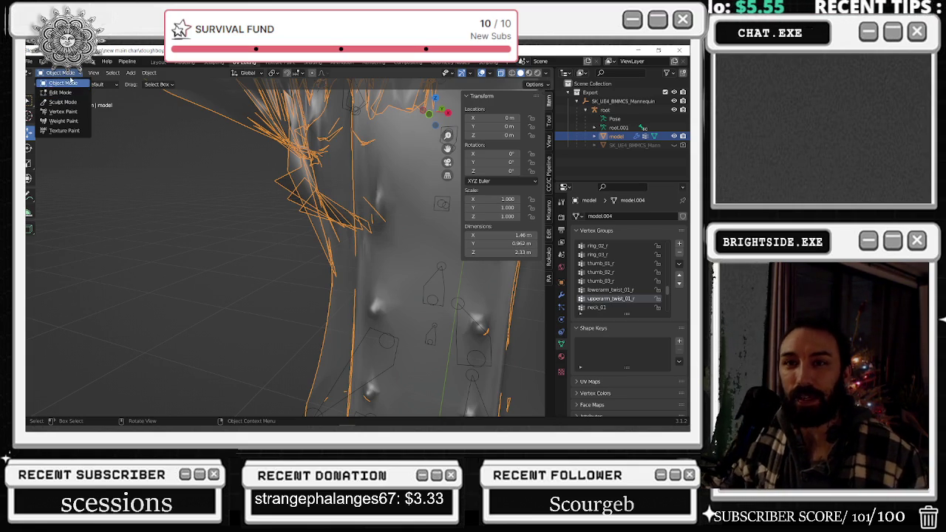
left_click(59, 72)
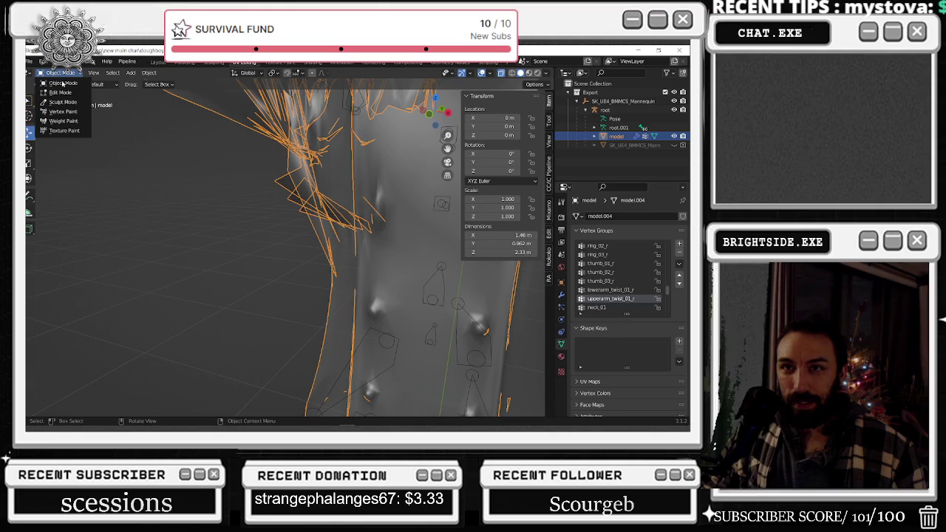
left_click(61, 118)
scroll(263, 183, "down", 5)
mouse_move(266, 188)
middle_mouse_down()
mouse_move(308, 222)
mouse_move(296, 220)
middle_mouse_up()
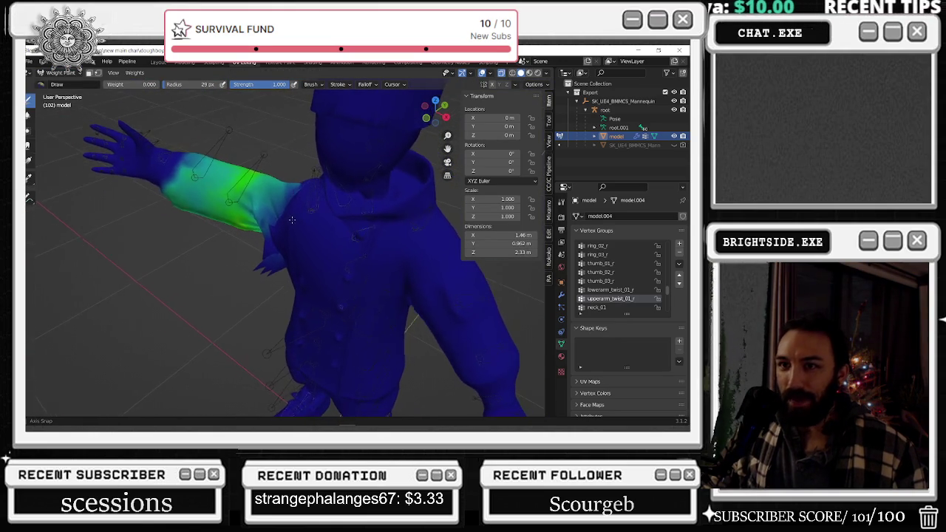
Paint the armpit at brush weight 0.864, then erase the spike under the arm at weight 0.000.
middle_click_drag(270, 275, 292, 254)
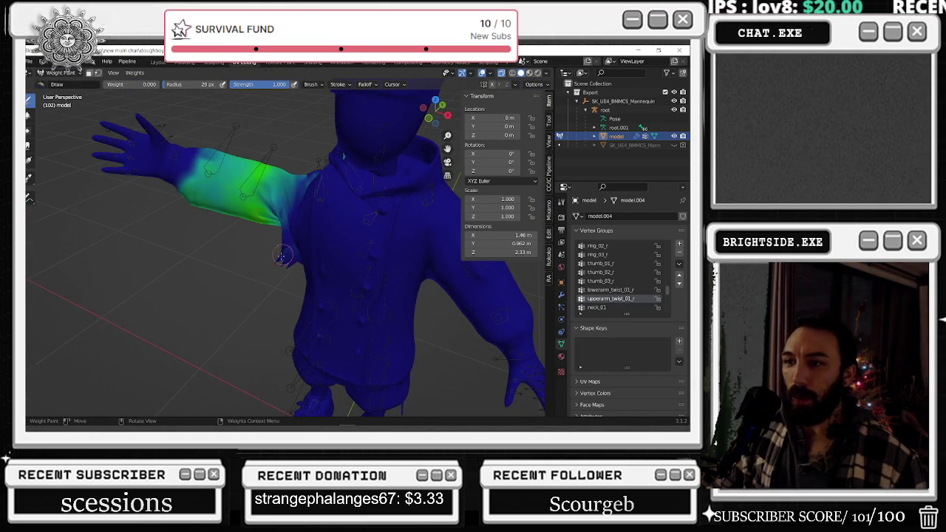
left_click_drag(107, 85, 151, 85)
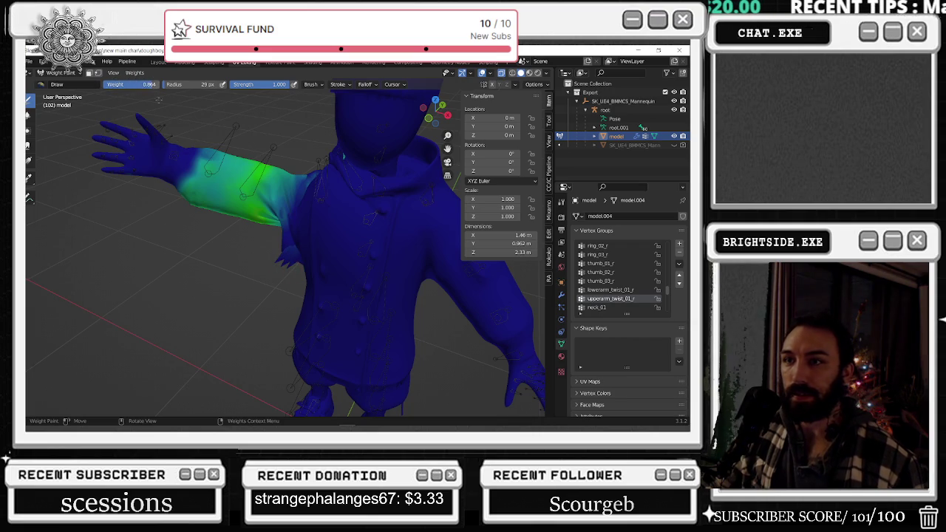
left_click_drag(280, 260, 279, 250)
mouse_move(280, 259)
middle_mouse_down()
mouse_move(302, 256)
mouse_move(232, 293)
middle_mouse_up()
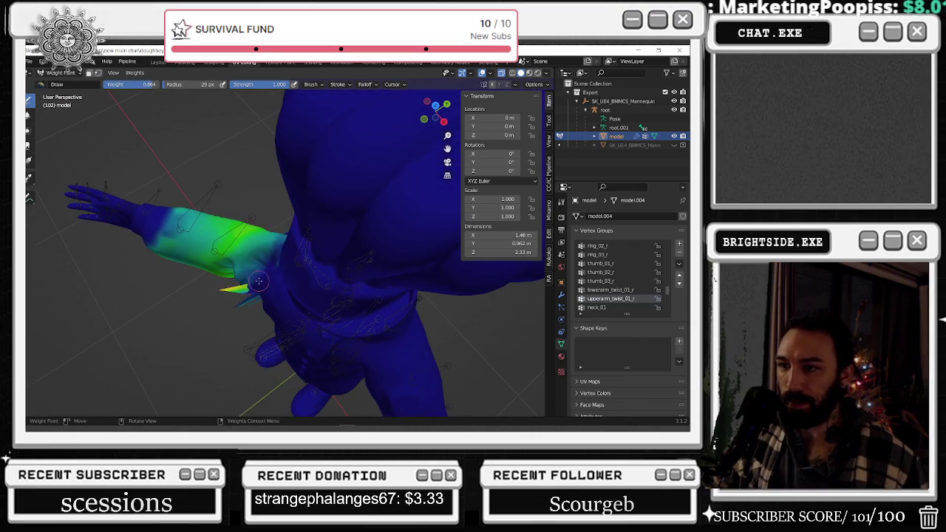
left_click_drag(227, 293, 238, 297)
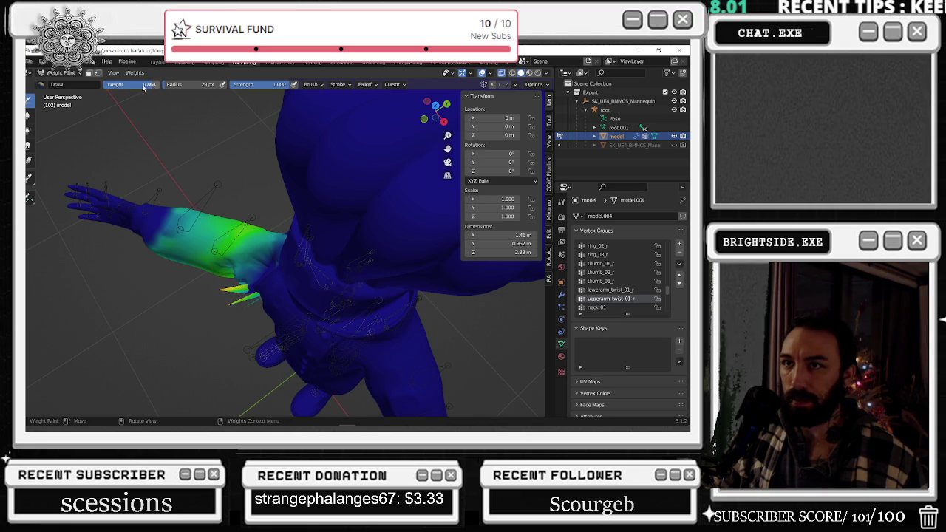
left_click_drag(137, 85, 104, 85)
mouse_move(237, 296)
left_mouse_down()
mouse_move(231, 305)
mouse_move(239, 299)
left_mouse_up()
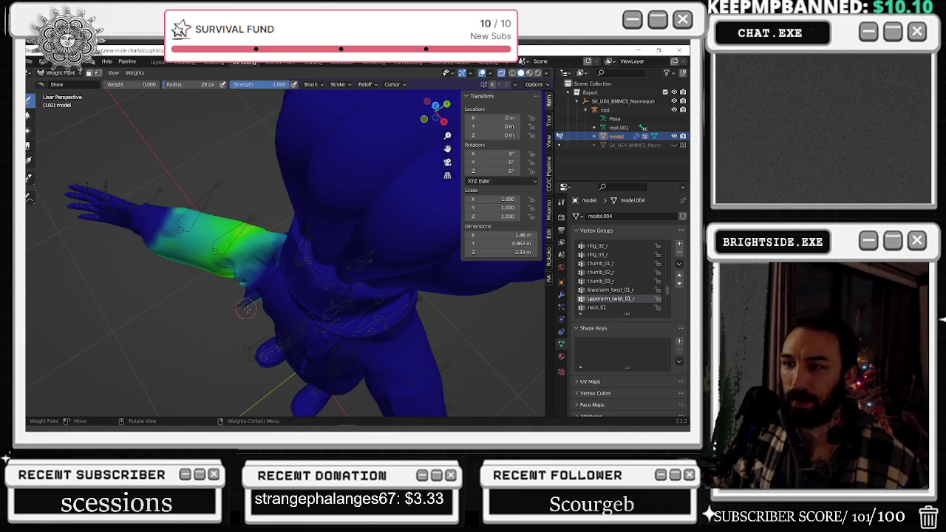
Orbit around the character to inspect the upper arm, shoulder and neck weights.
mouse_move(249, 307)
middle_mouse_down()
mouse_move(248, 194)
mouse_move(350, 178)
mouse_move(410, 225)
mouse_move(318, 254)
middle_mouse_up()
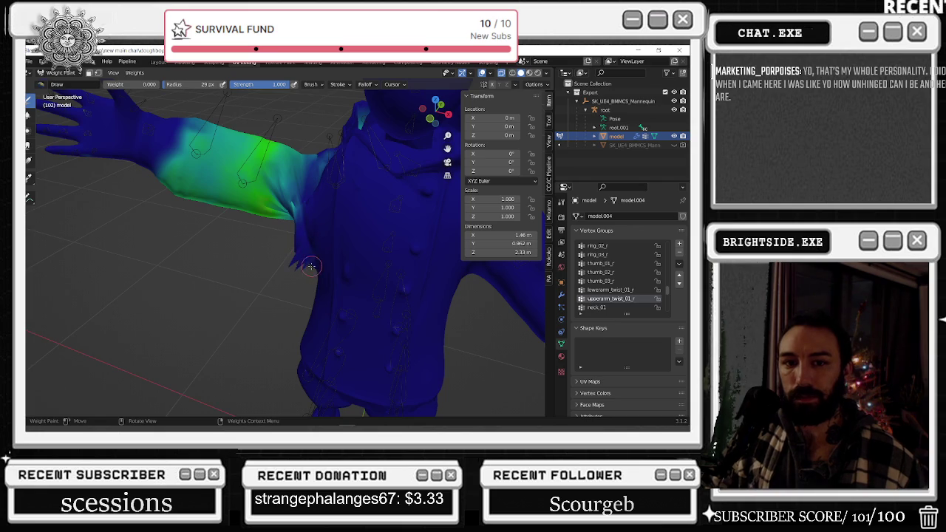
middle_click_drag(311, 267, 311, 279)
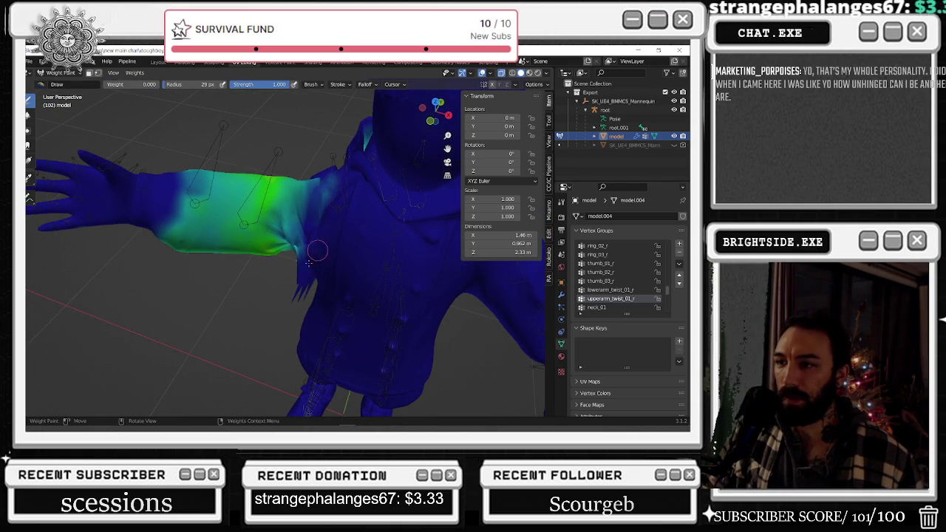
middle_click_drag(341, 275, 256, 286)
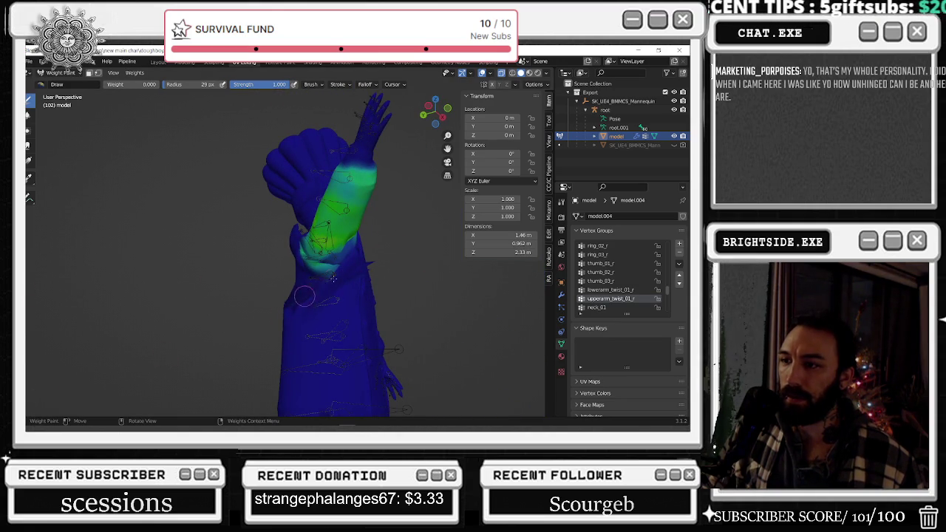
middle_click_drag(376, 279, 305, 283)
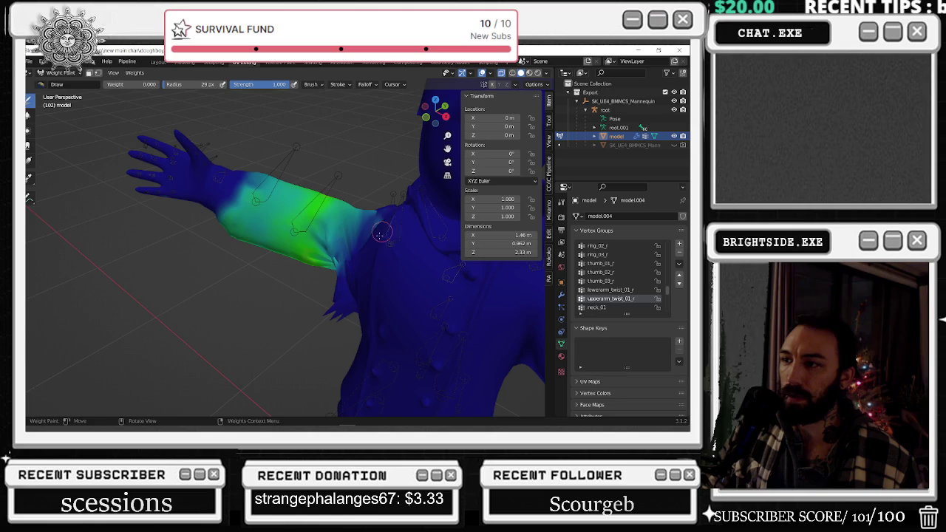
middle_click_drag(379, 236, 416, 218)
mouse_move(434, 180)
middle_mouse_down()
mouse_move(260, 231)
mouse_move(309, 269)
middle_mouse_up()
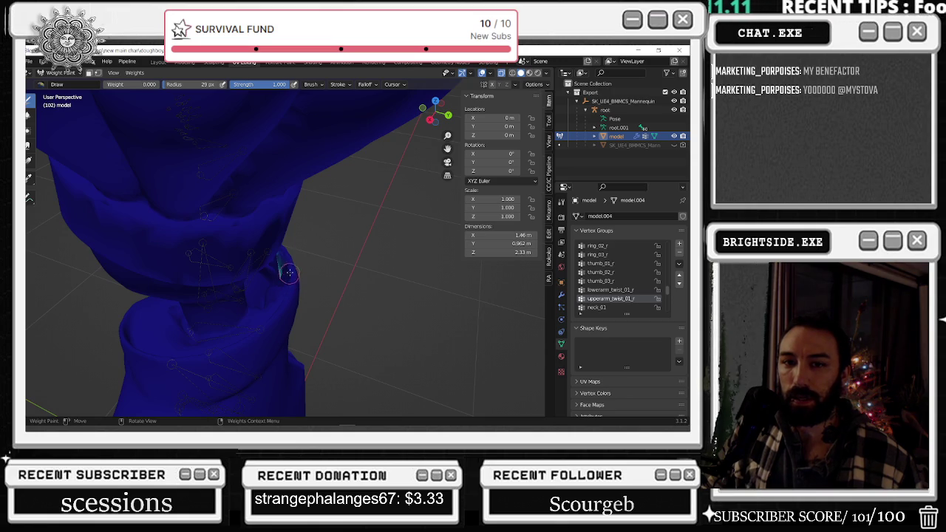
mouse_move(295, 242)
middle_mouse_down()
mouse_move(363, 241)
mouse_move(283, 212)
middle_mouse_up()
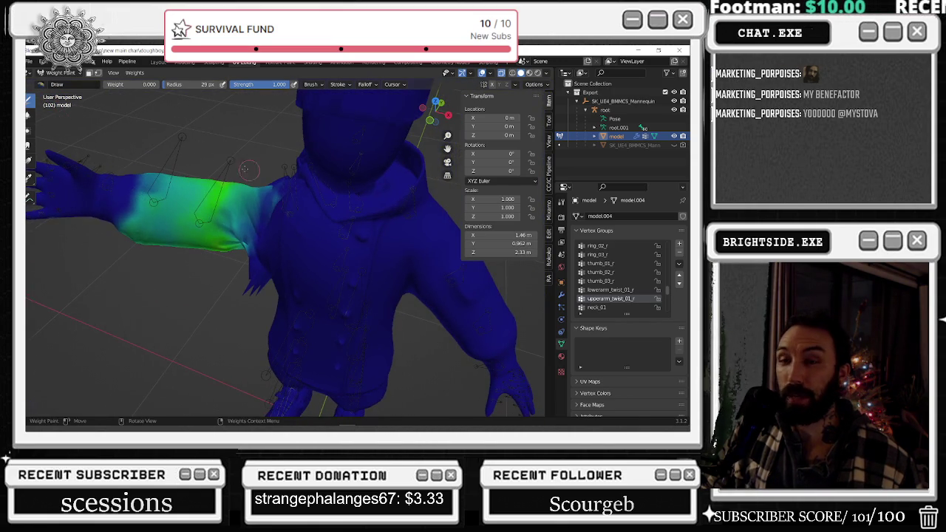
left_click(61, 73)
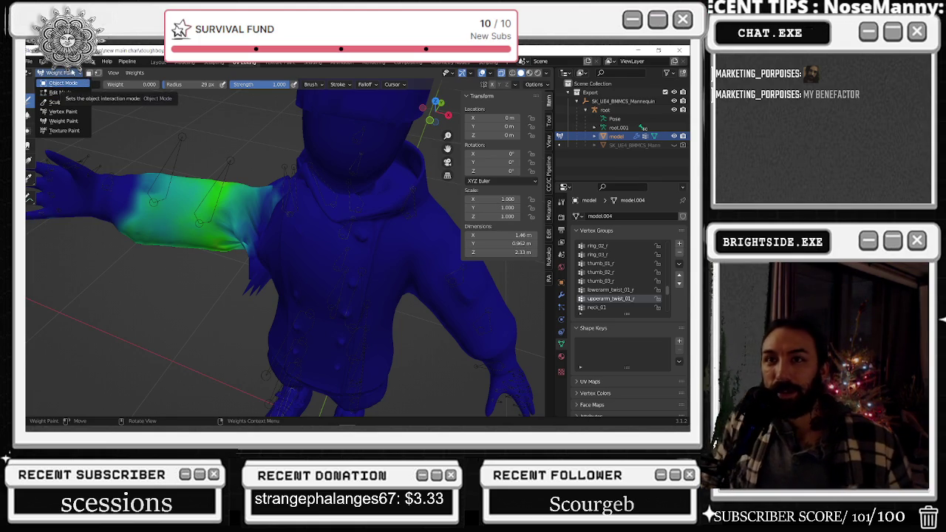
Display the lowerarm_twist_01_r weights and inspect the forearm, then switch back to upperarm_twist_01_r.
key("Escape")
middle_click_drag(155, 136, 260, 180)
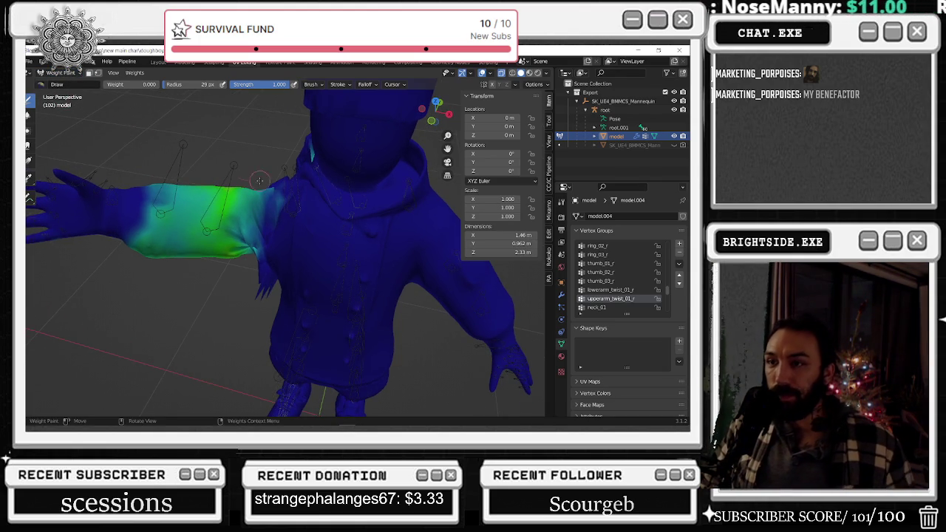
left_click(65, 73)
left_click(65, 74)
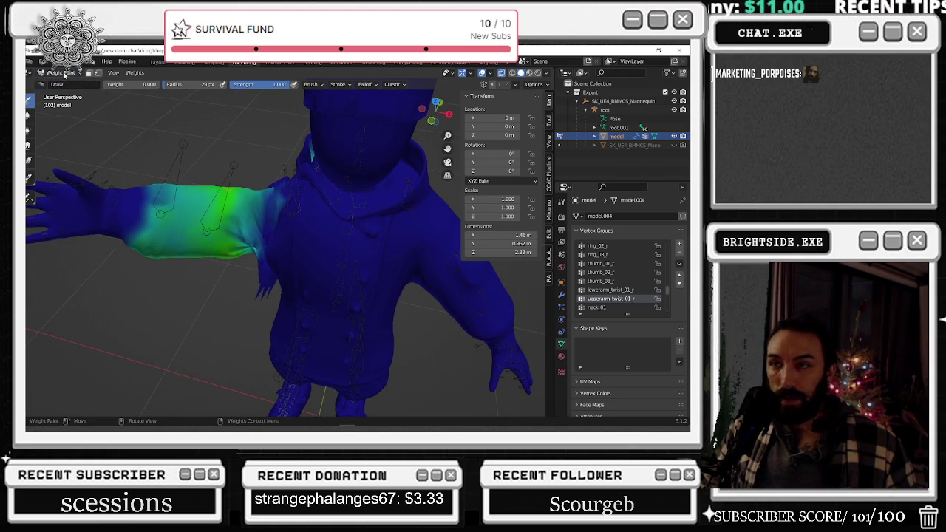
left_click(624, 291)
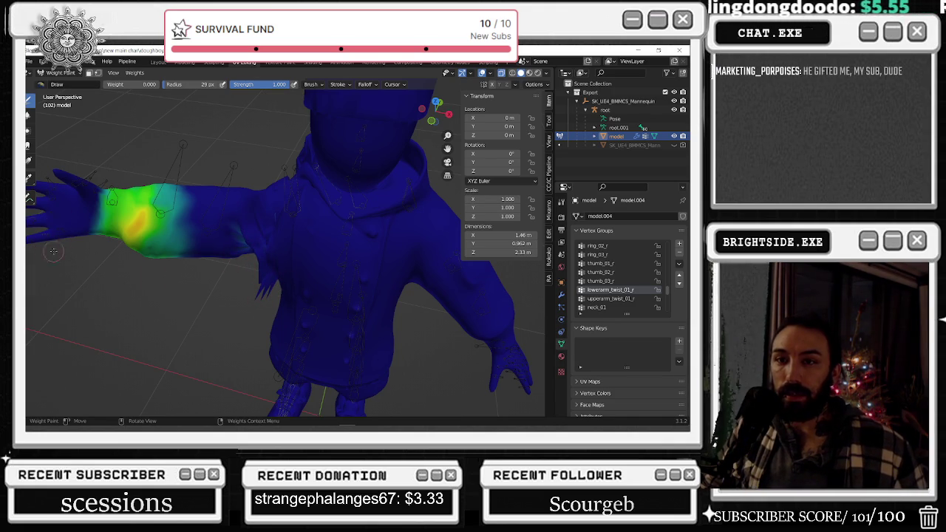
middle_click_drag(39, 252, 117, 142)
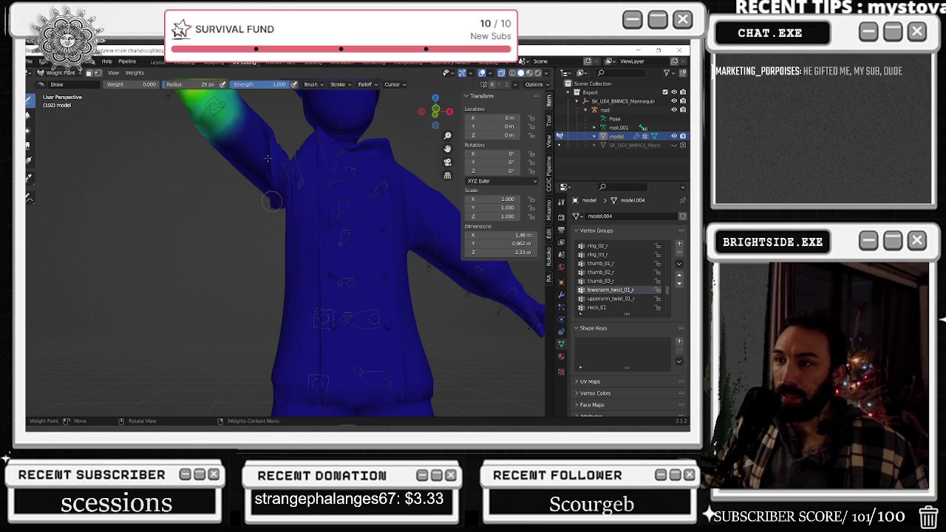
mouse_move(265, 161)
middle_mouse_down()
mouse_move(276, 218)
mouse_move(269, 170)
middle_mouse_up()
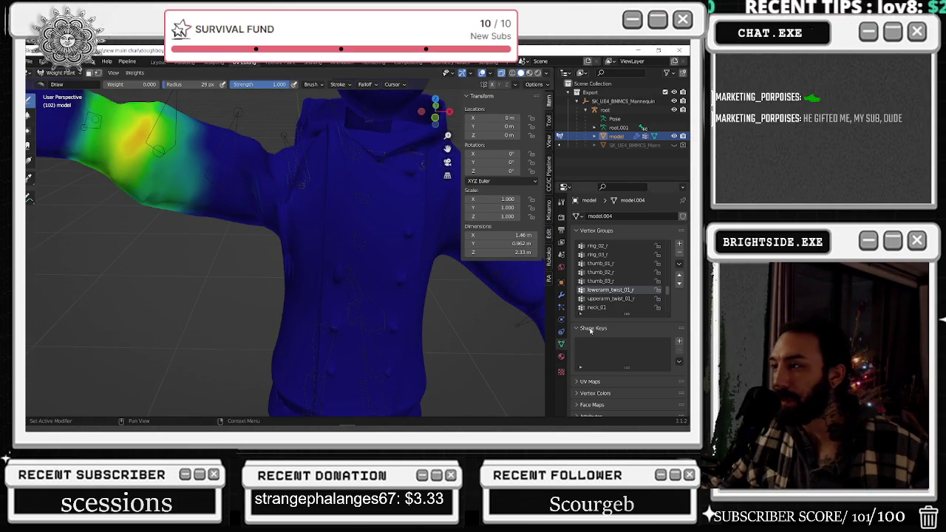
left_click(633, 298)
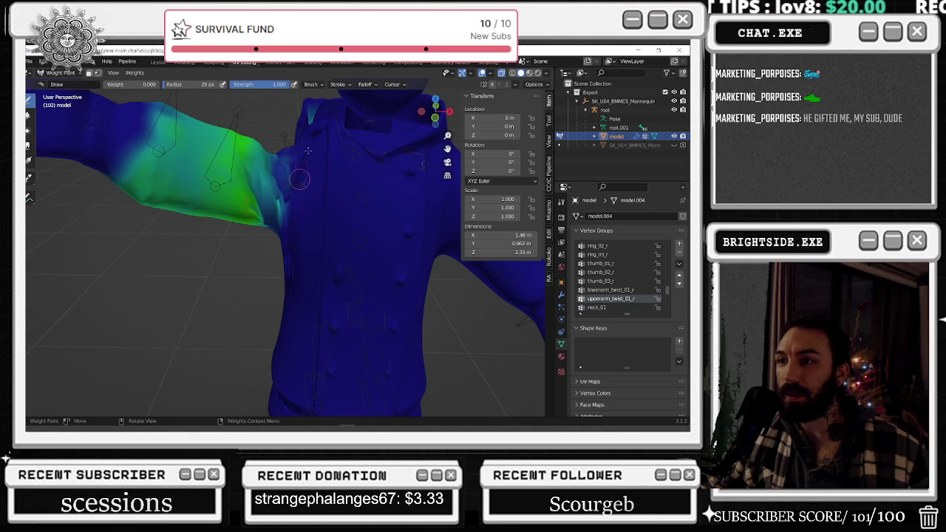
Inspect the upperarm_twist_01_r weights, then view the neck_01 and head groups.
middle_click_drag(310, 207, 240, 256)
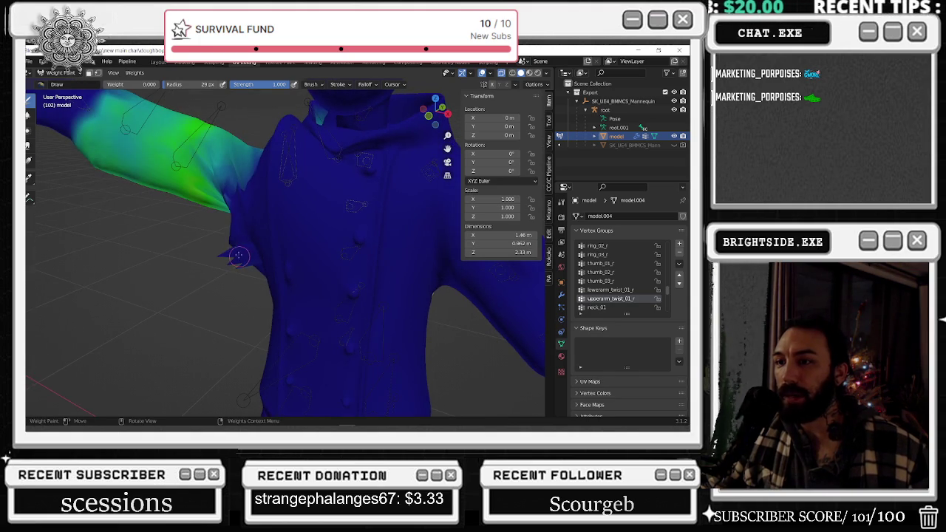
left_click(607, 307)
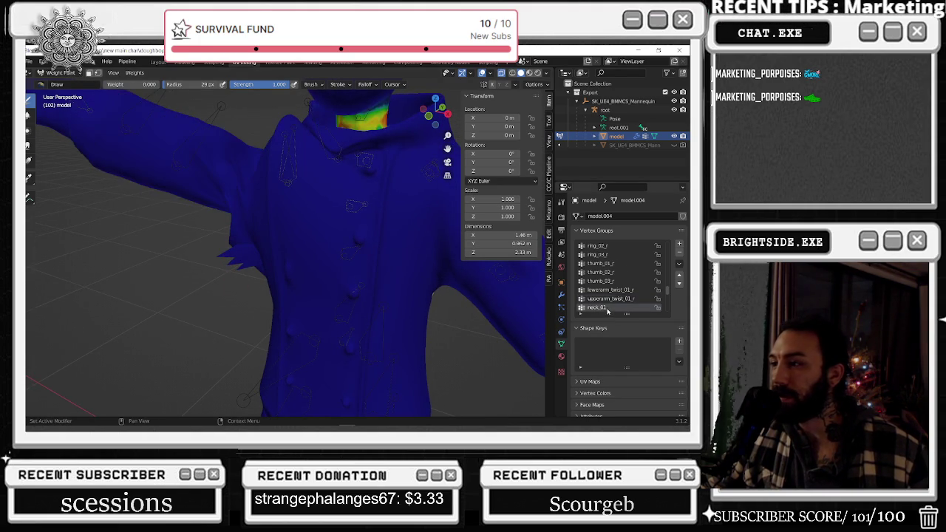
scroll(414, 239, "down", 3)
scroll(625, 275, "down", 2)
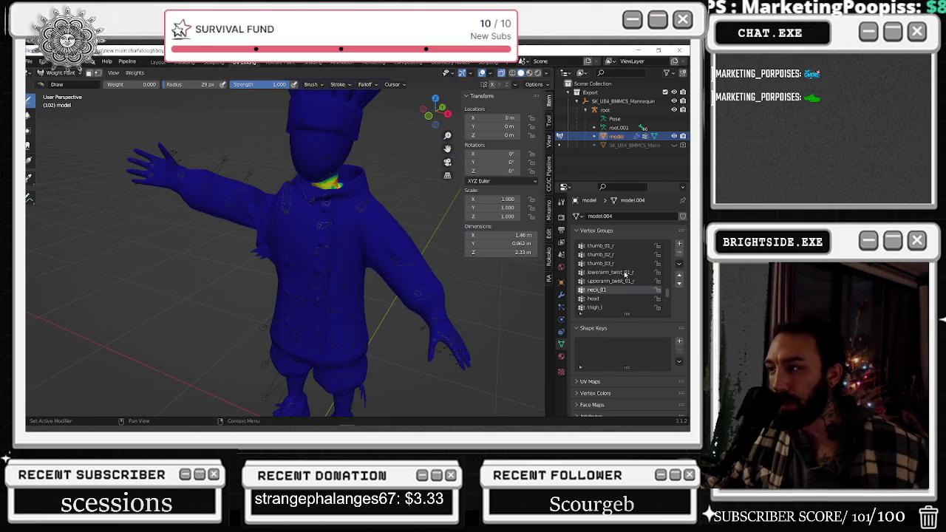
left_click(620, 299)
scroll(617, 299, "down", 1)
View the thigh_l and calf_l leg weights, finishing on the upperarm_r group.
left_click(613, 298)
scroll(613, 300, "down", 1)
left_click(613, 299)
scroll(612, 299, "up", 2)
scroll(613, 299, "up", 2)
scroll(612, 299, "up", 8)
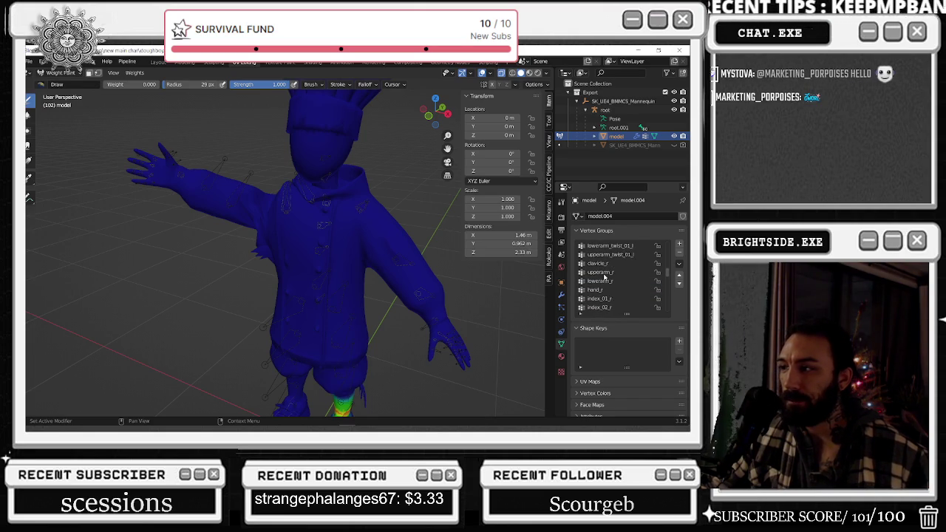
left_click(602, 273)
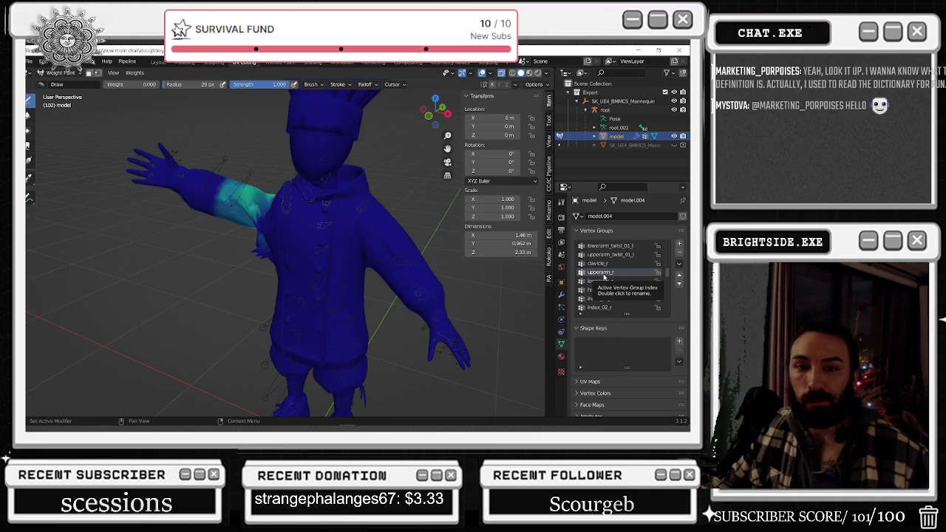
key("alt+Tab")
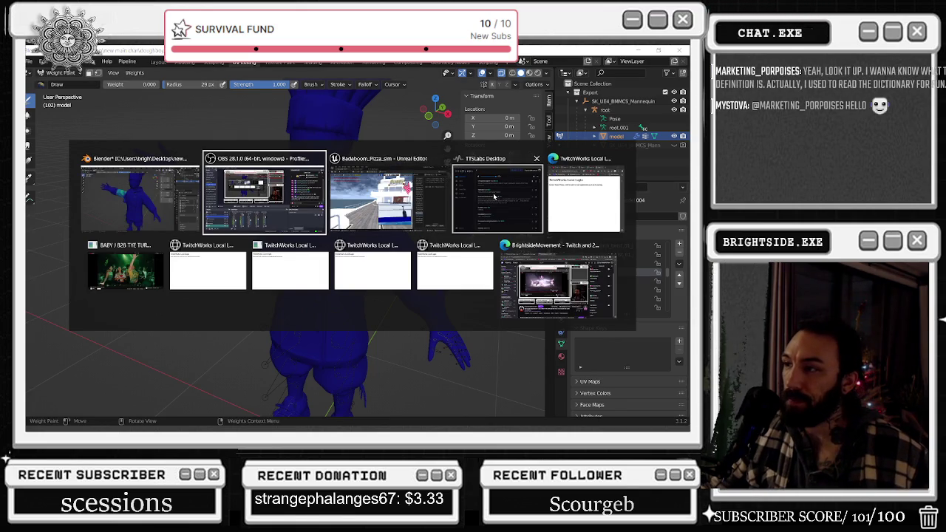
Maximize the browser, pause the DJ set, and open the Hamdi at DEF: Warehouse video.
left_click(161, 229)
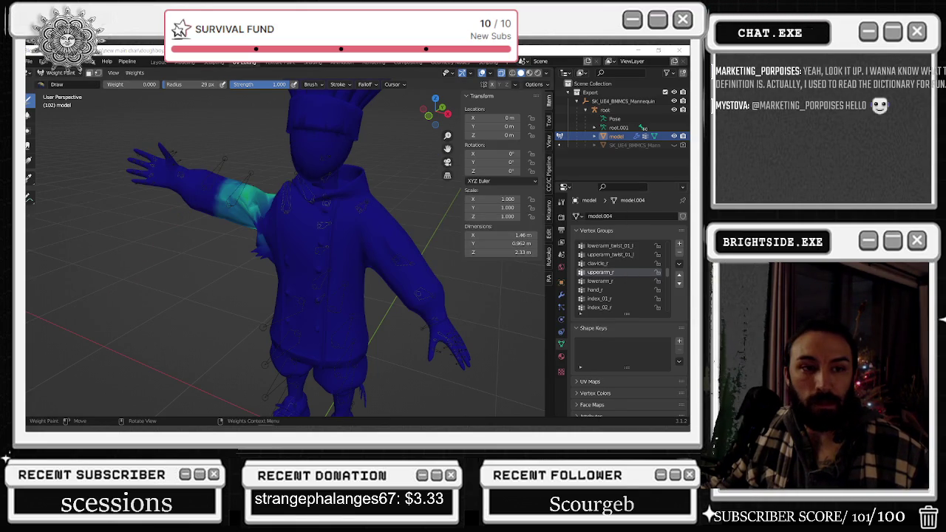
key("alt+Tab")
left_click_drag(428, 141, 475, 103)
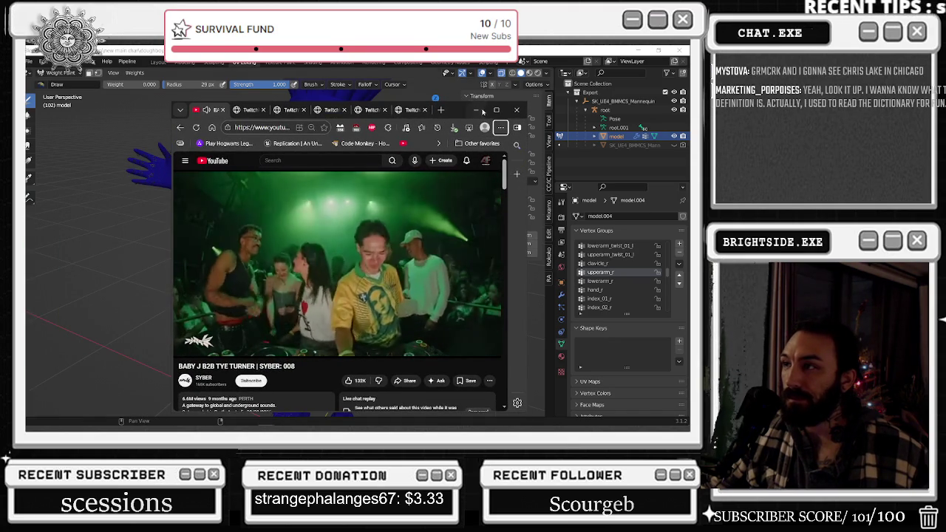
left_click(497, 109)
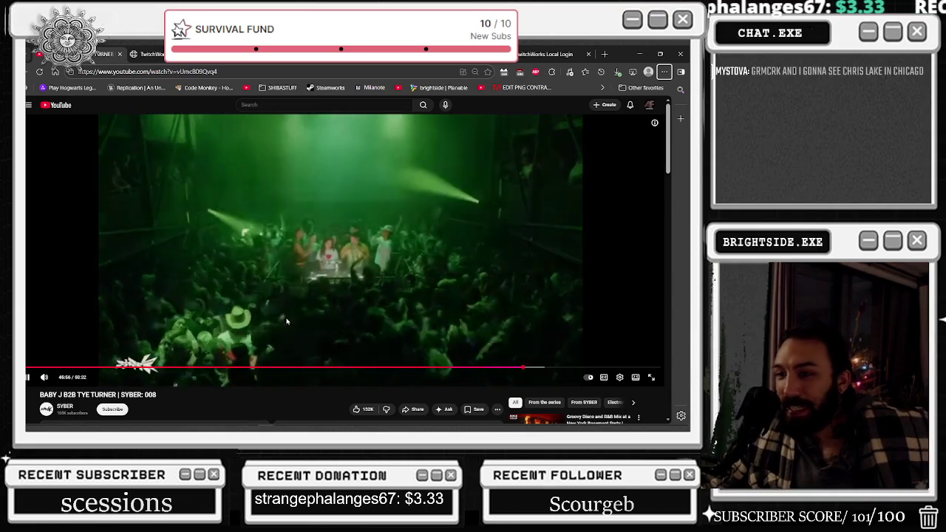
left_click(273, 230)
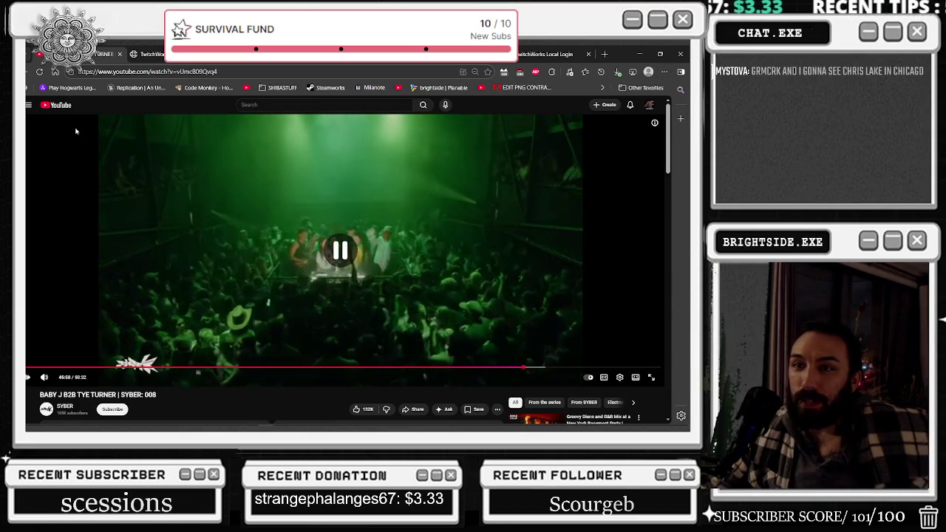
left_click(55, 106)
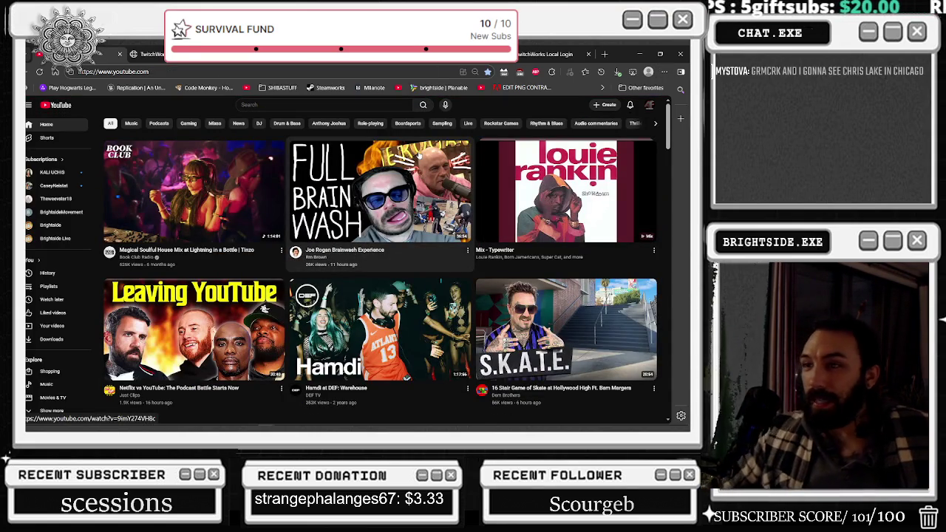
mouse_move(566, 191)
left_click(378, 329)
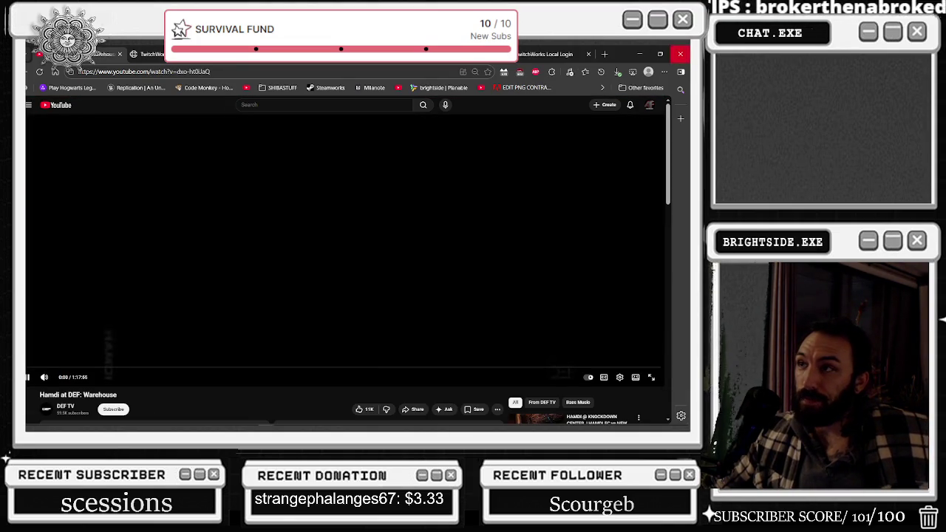
Close the leftover TwitchWorks login tabs and shrink the browser to a smaller window over Blender.
left_click(584, 56)
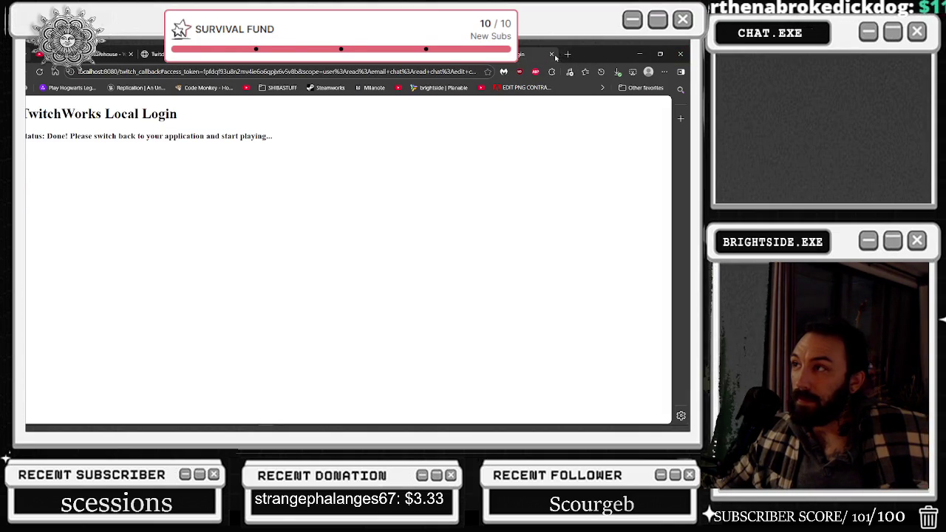
left_click(551, 54)
left_click(447, 65)
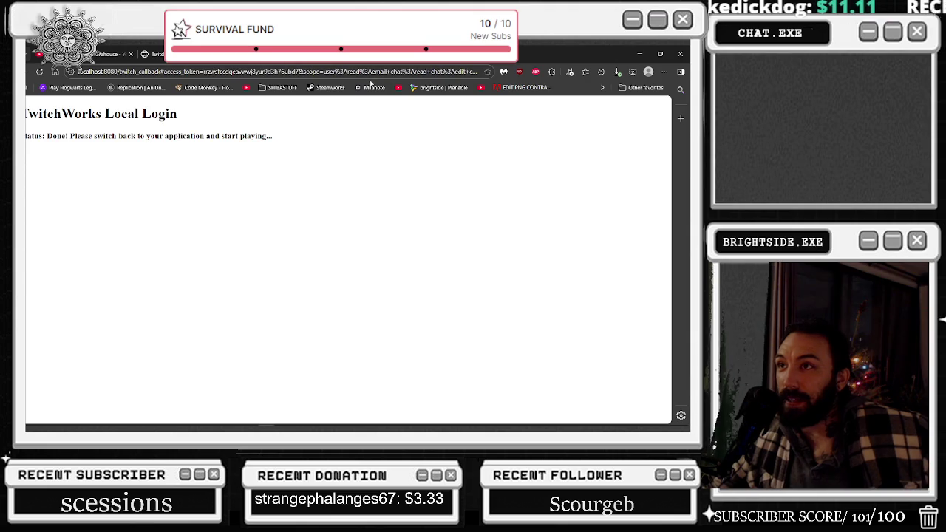
key("ctrl+w")
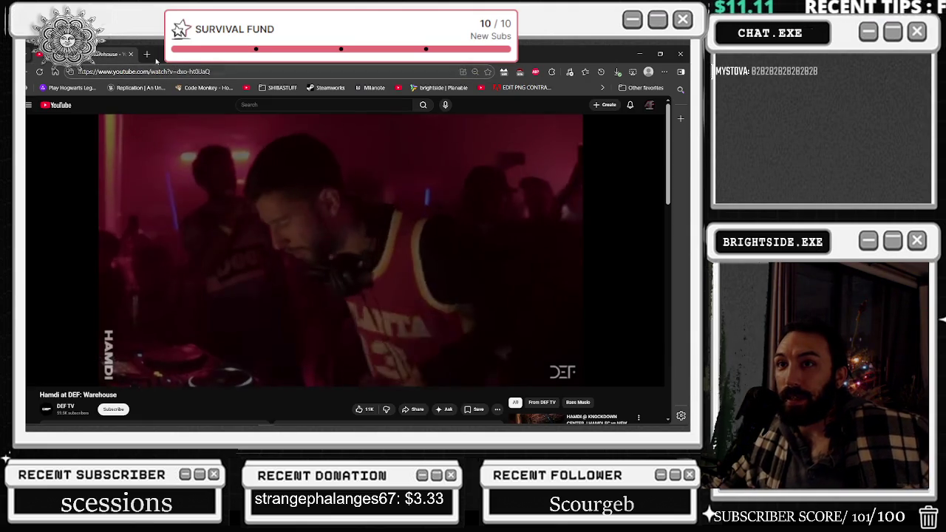
left_click_drag(337, 53, 336, 266)
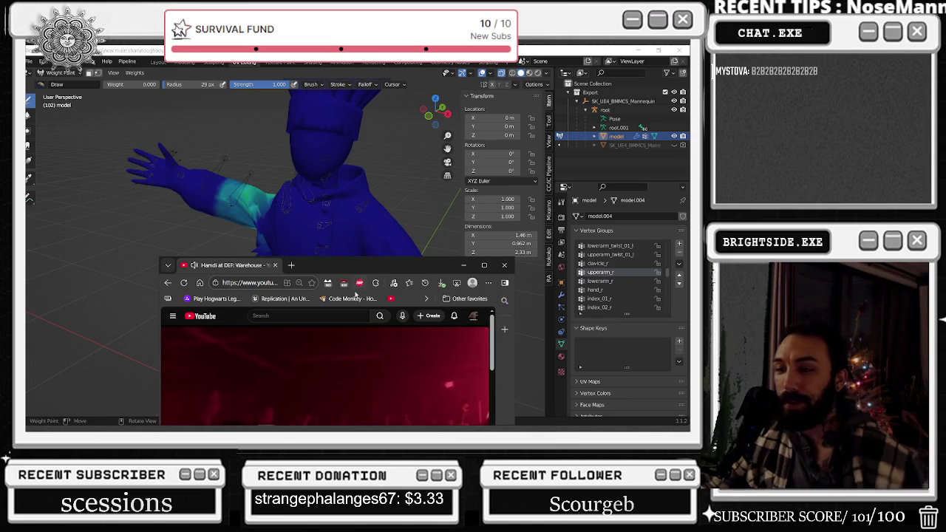
left_click(292, 264)
Search Google for 'benifactor definition', read it maximized, then close the tab.
type("benif")
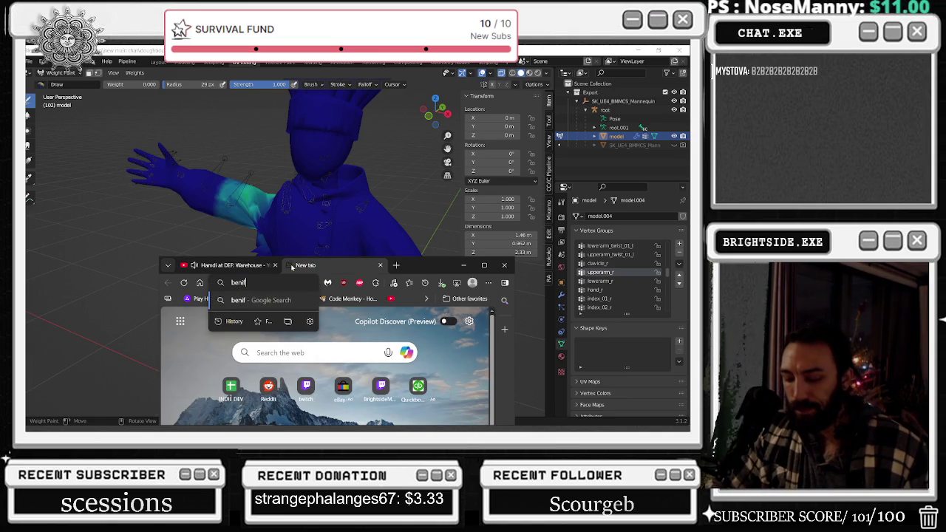
type("ion")
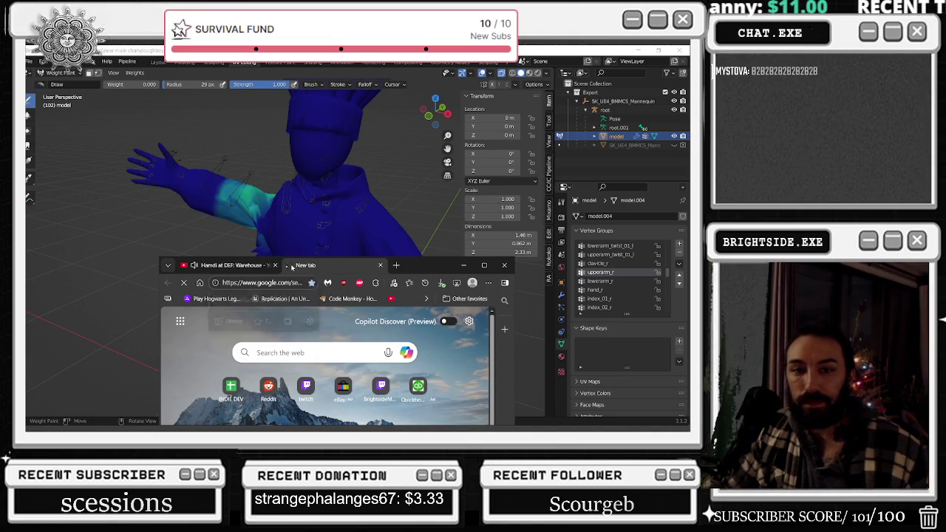
key("Return")
left_click(484, 265)
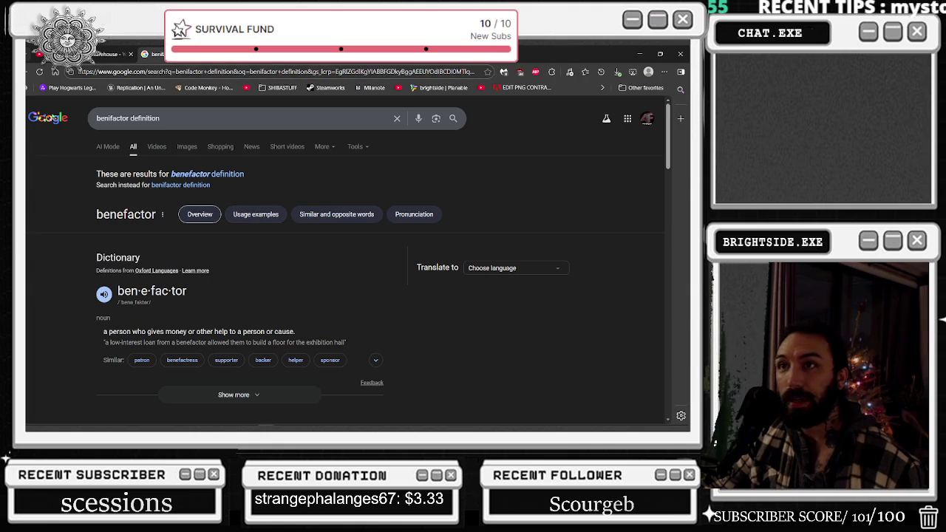
key("ctrl+w")
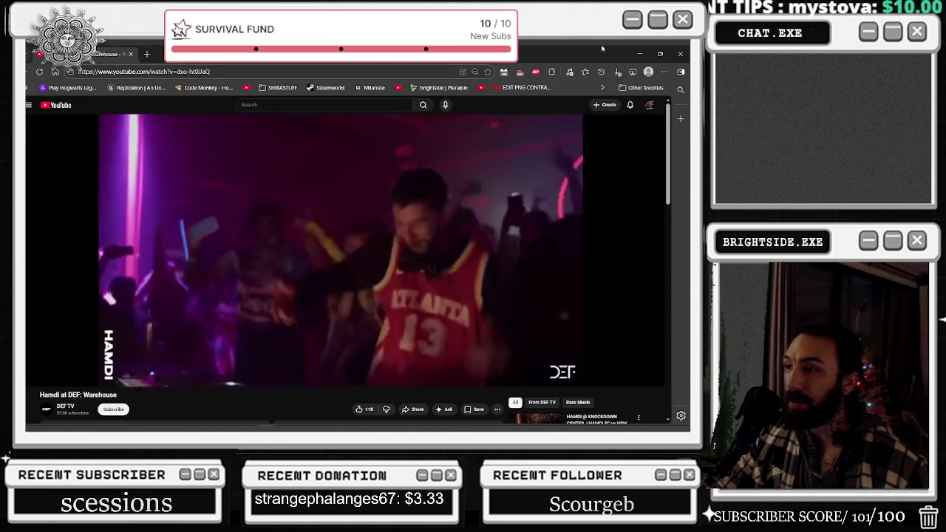